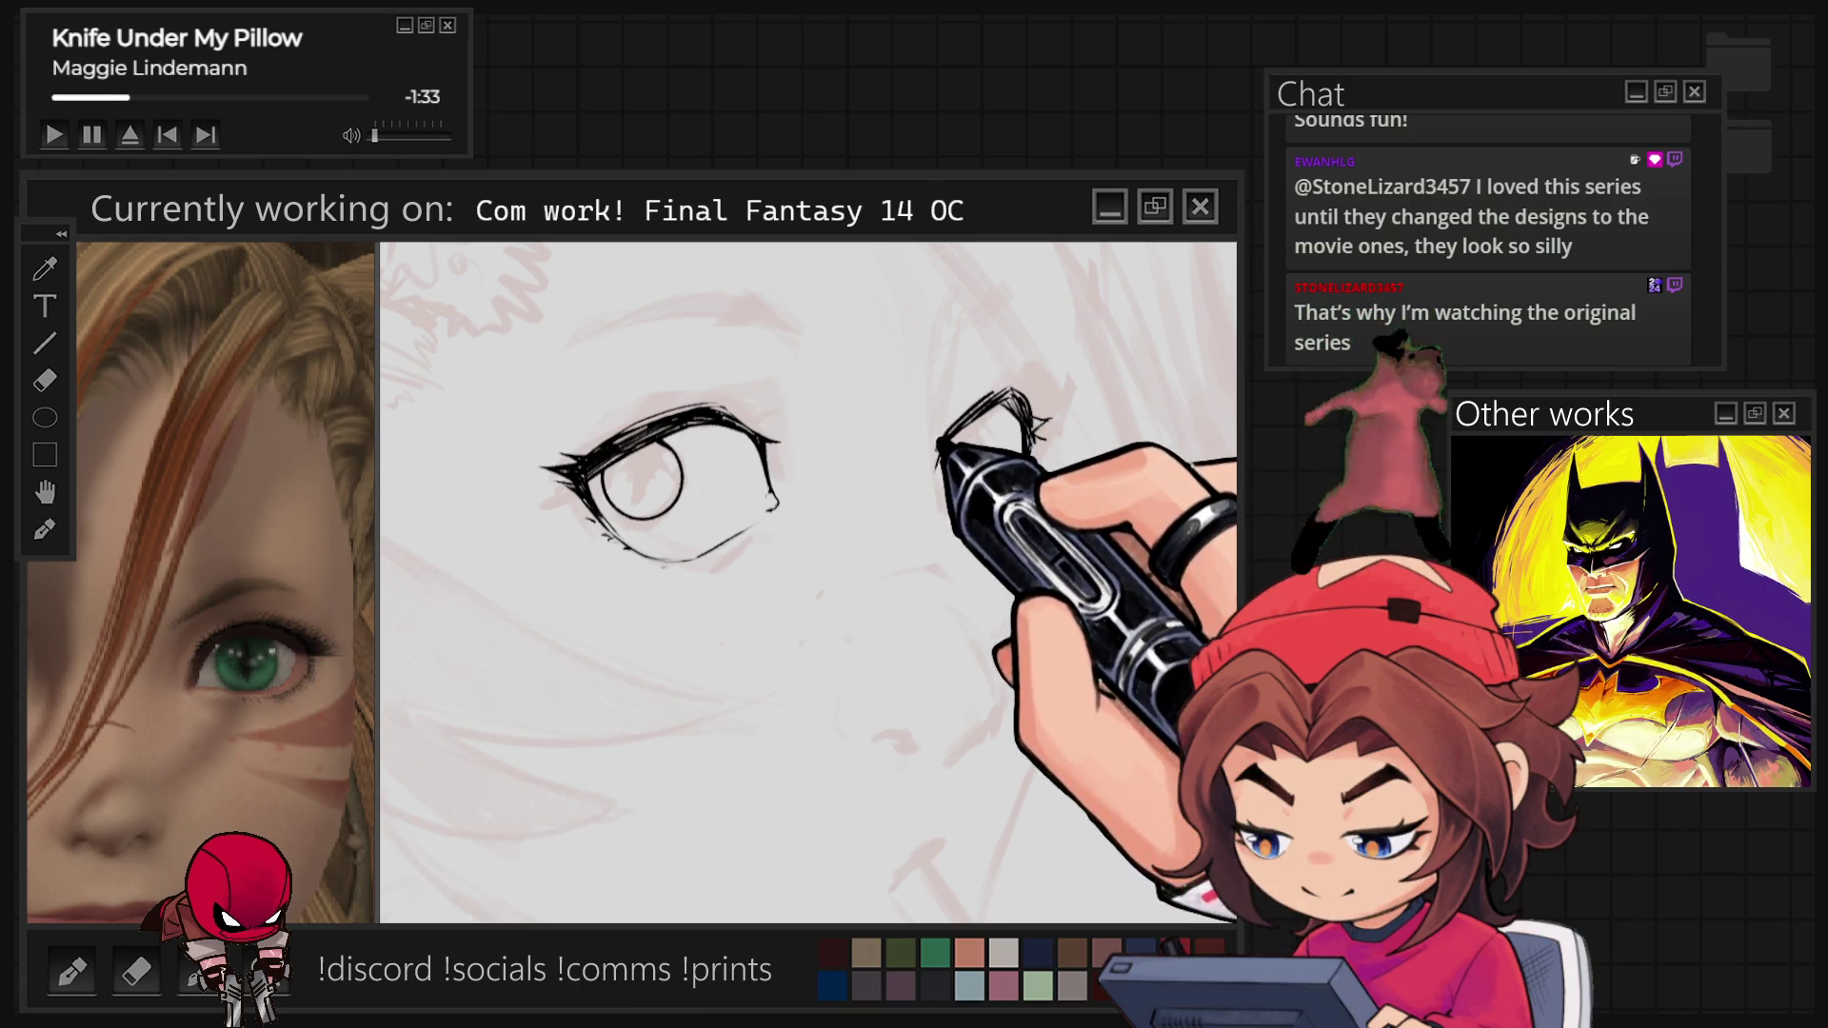
Ink the right eye's lash and lid lines, then select a circular area around its iris.
mouse_move(1000, 393)
mouse_down()
mouse_move(1047, 424)
mouse_move(939, 471)
mouse_move(996, 491)
mouse_up()
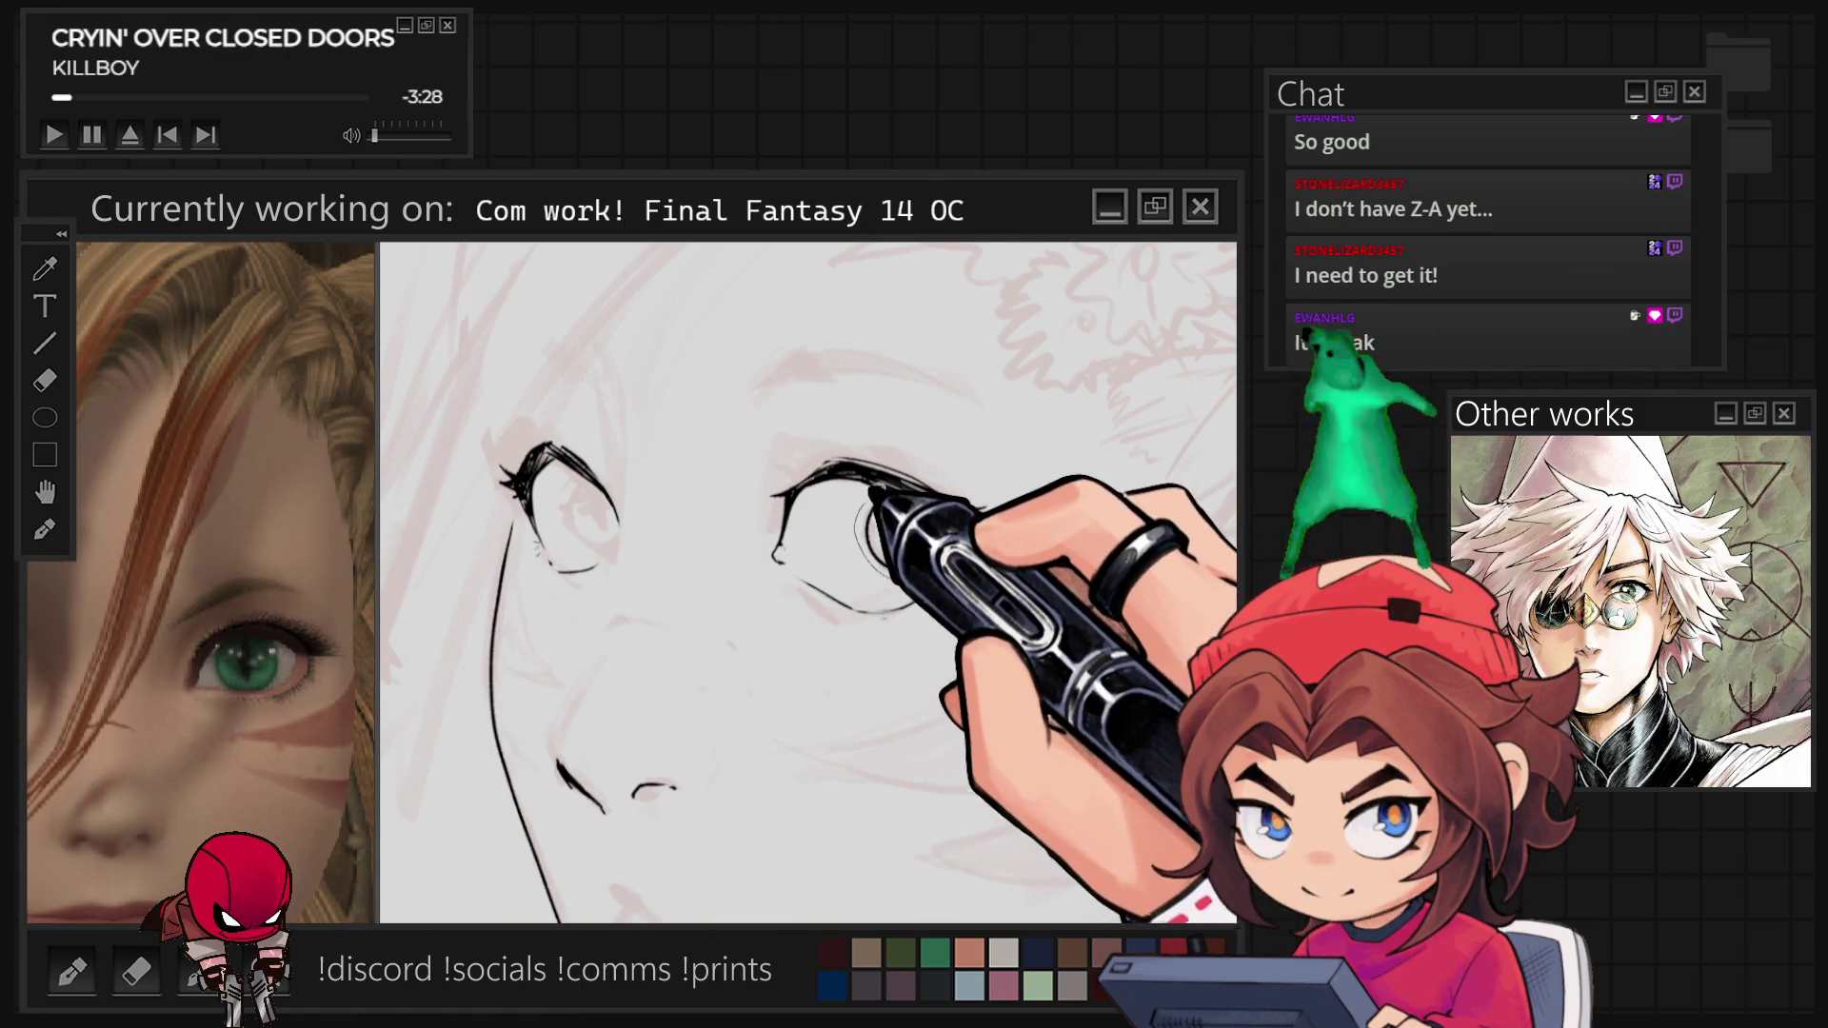
drag(854, 493, 951, 578)
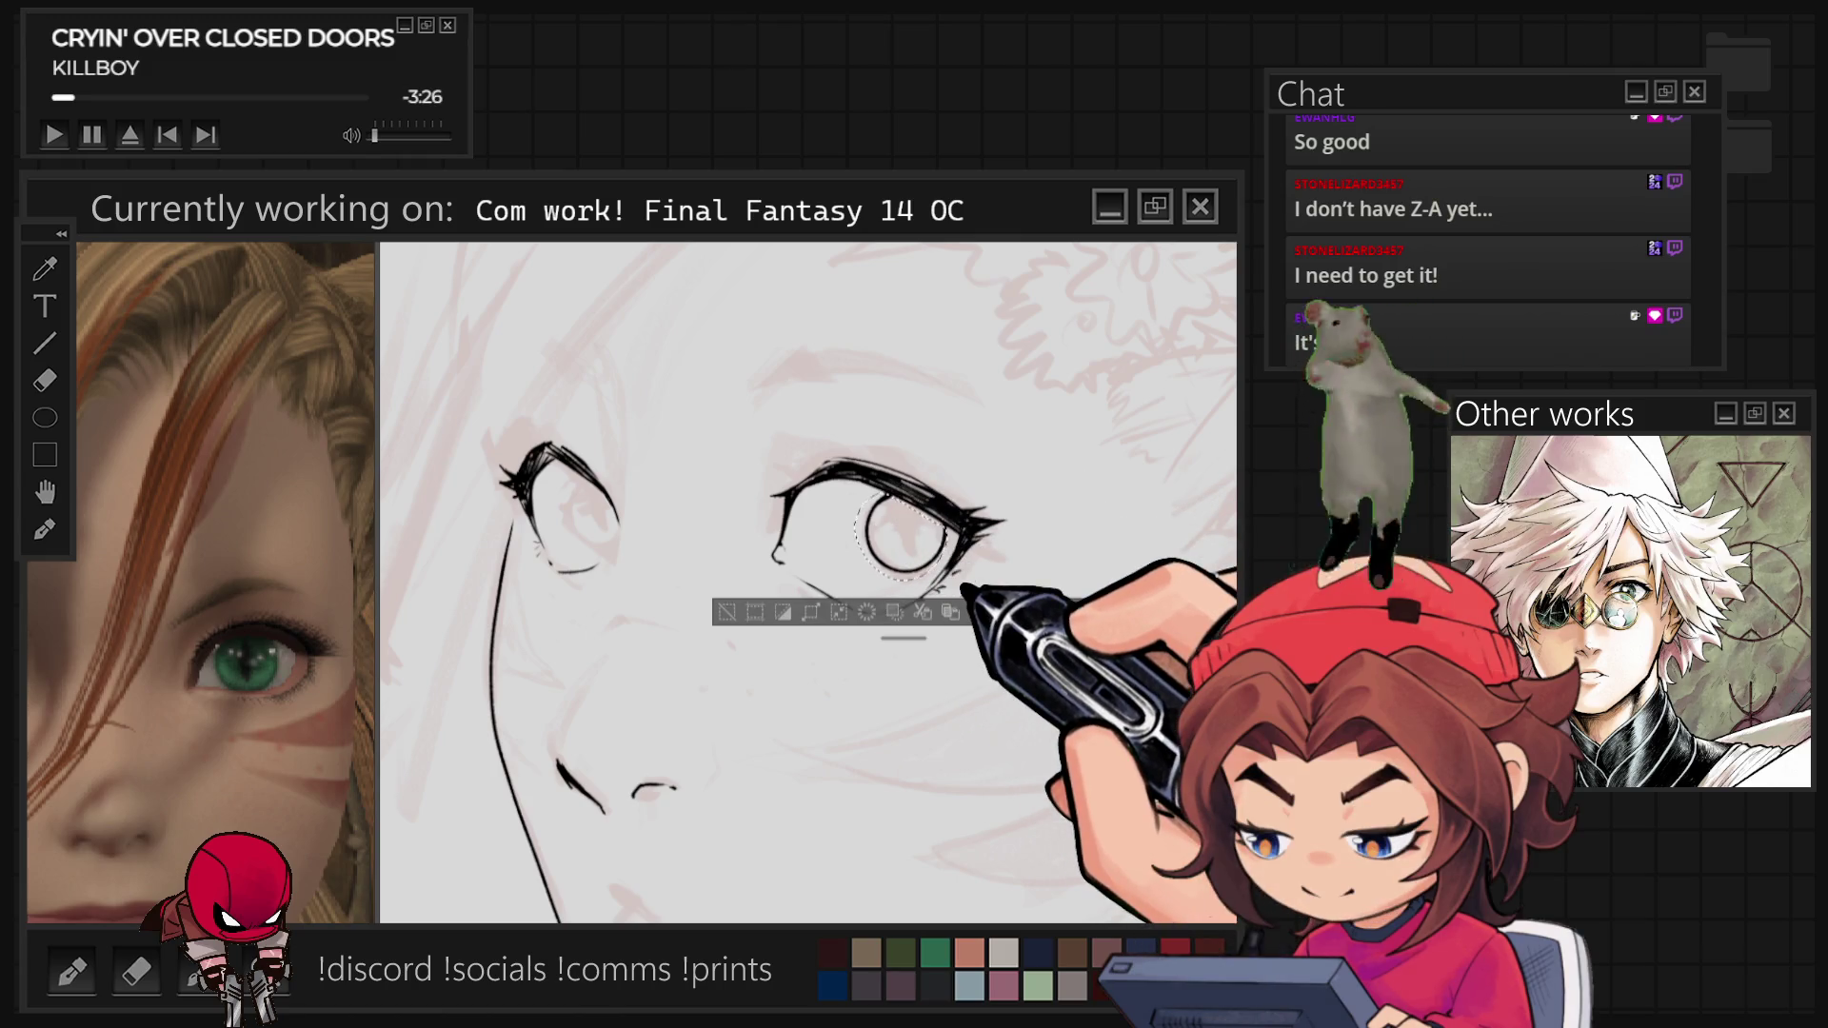
Deselect with Ctrl+D, then ink the left eye's iris circle and the nose strokes.
key(ctrl+d)
drag(644, 514, 636, 535)
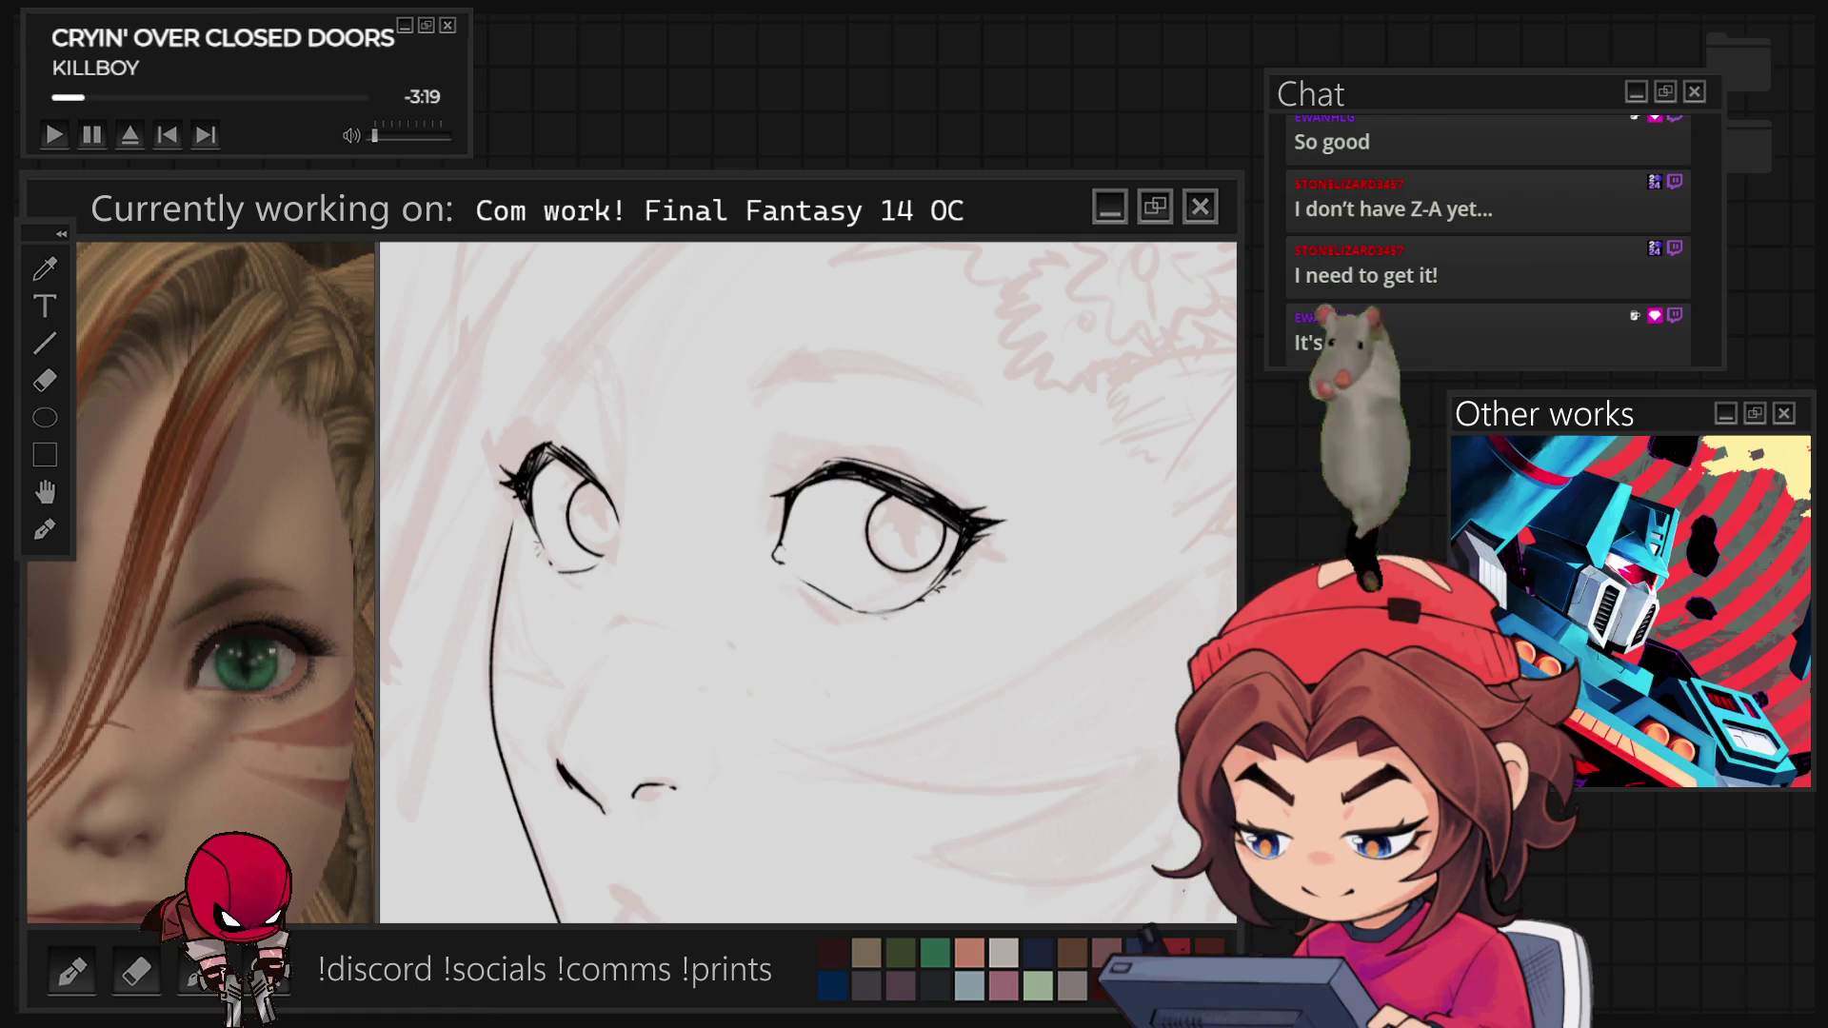
scroll(900, 703, down, 3)
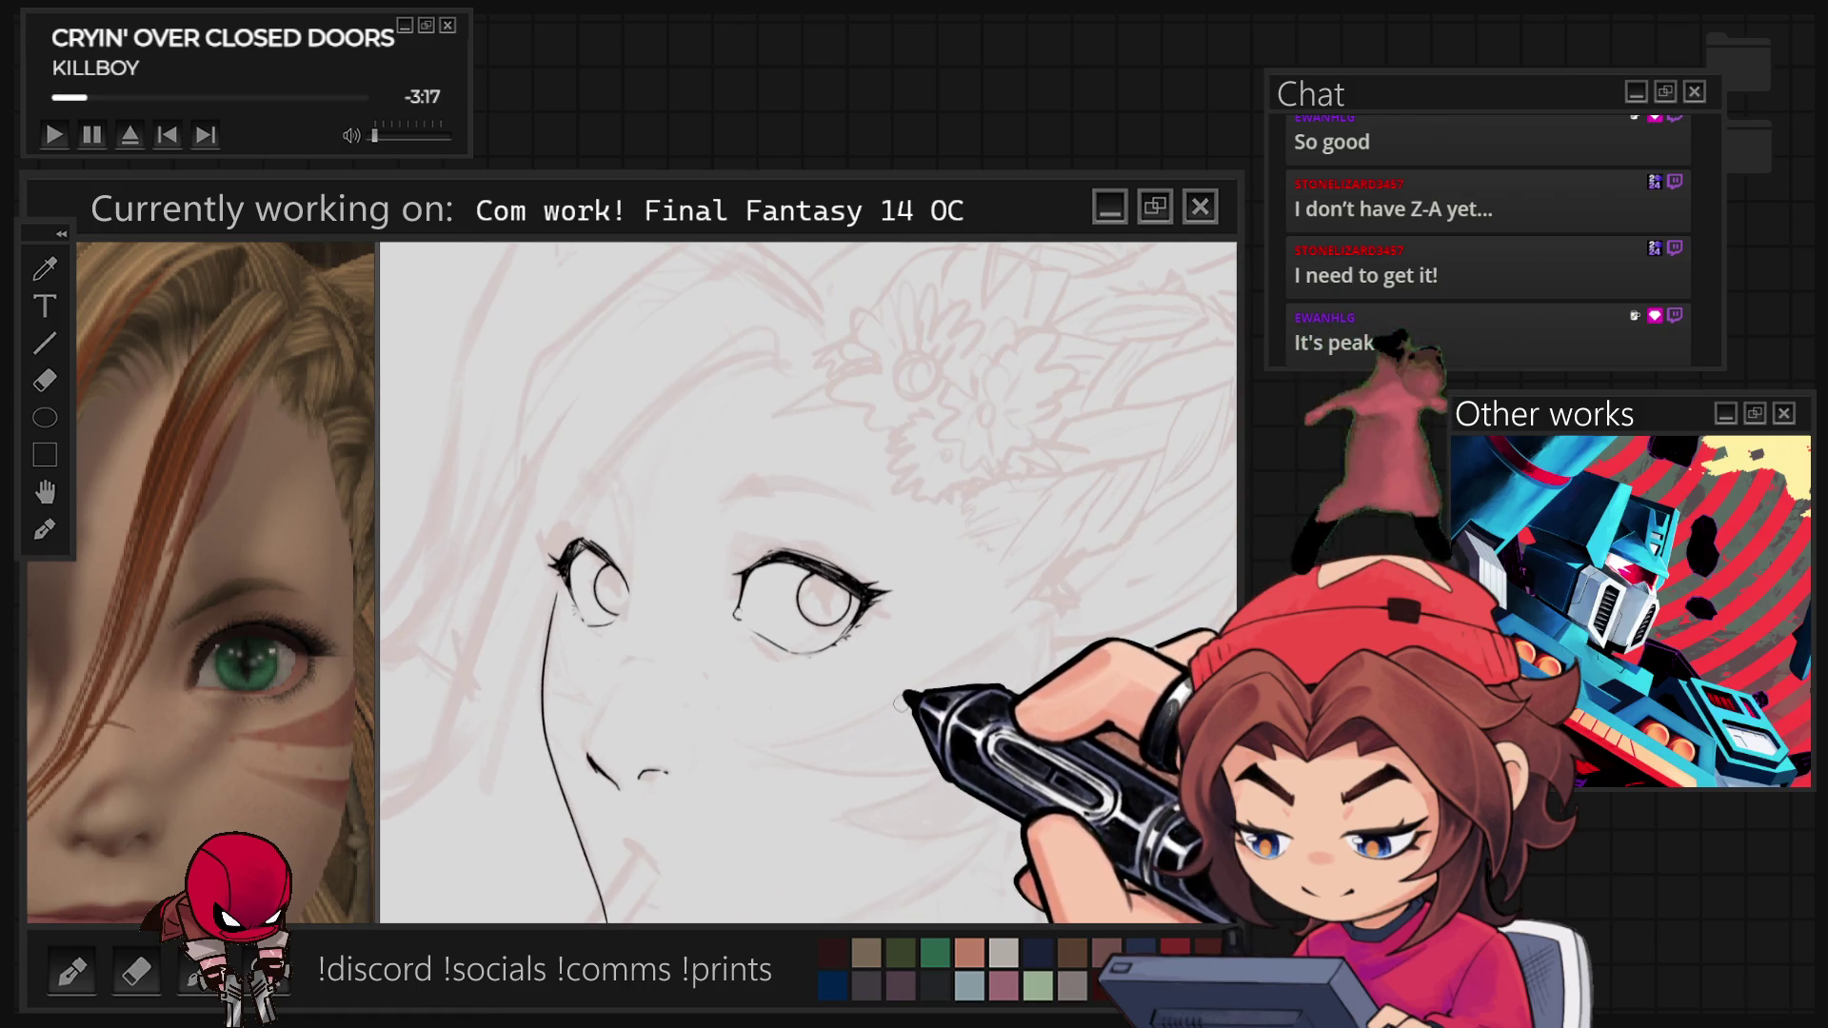
scroll(757, 776, up, 1)
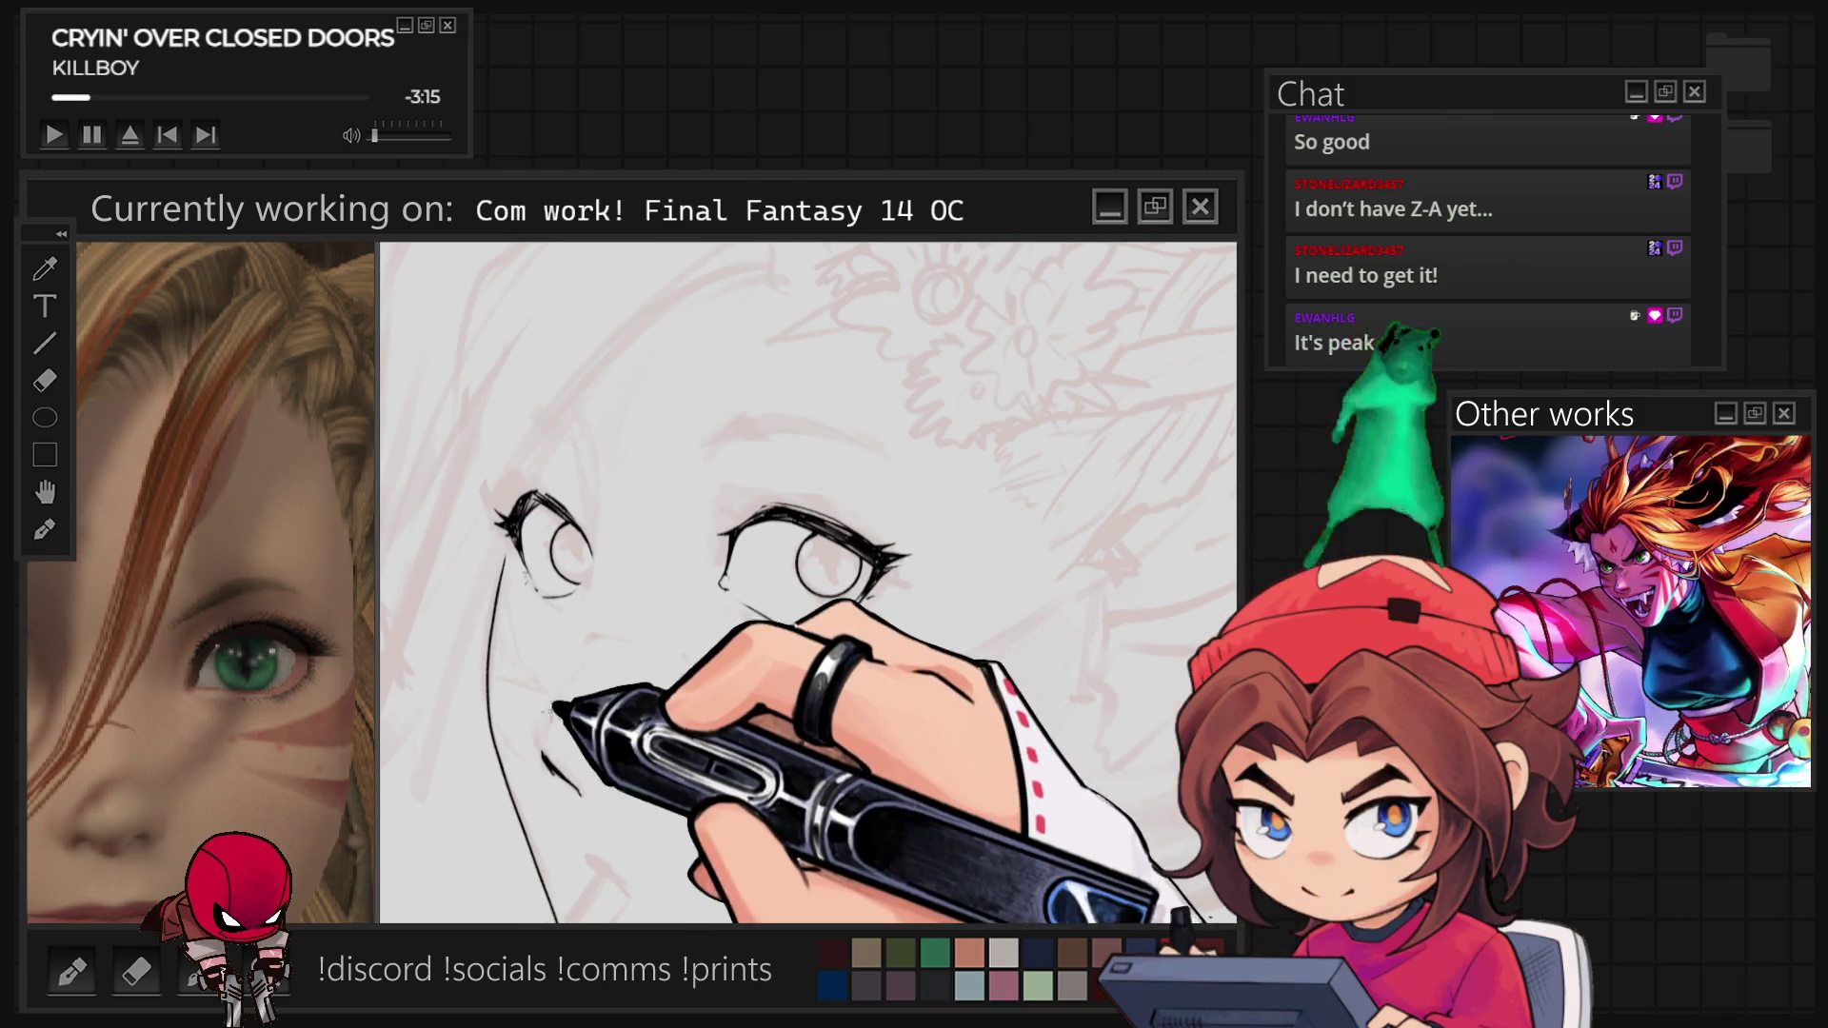
mouse_move(541, 745)
mouse_down()
mouse_move(579, 790)
mouse_move(638, 773)
mouse_up()
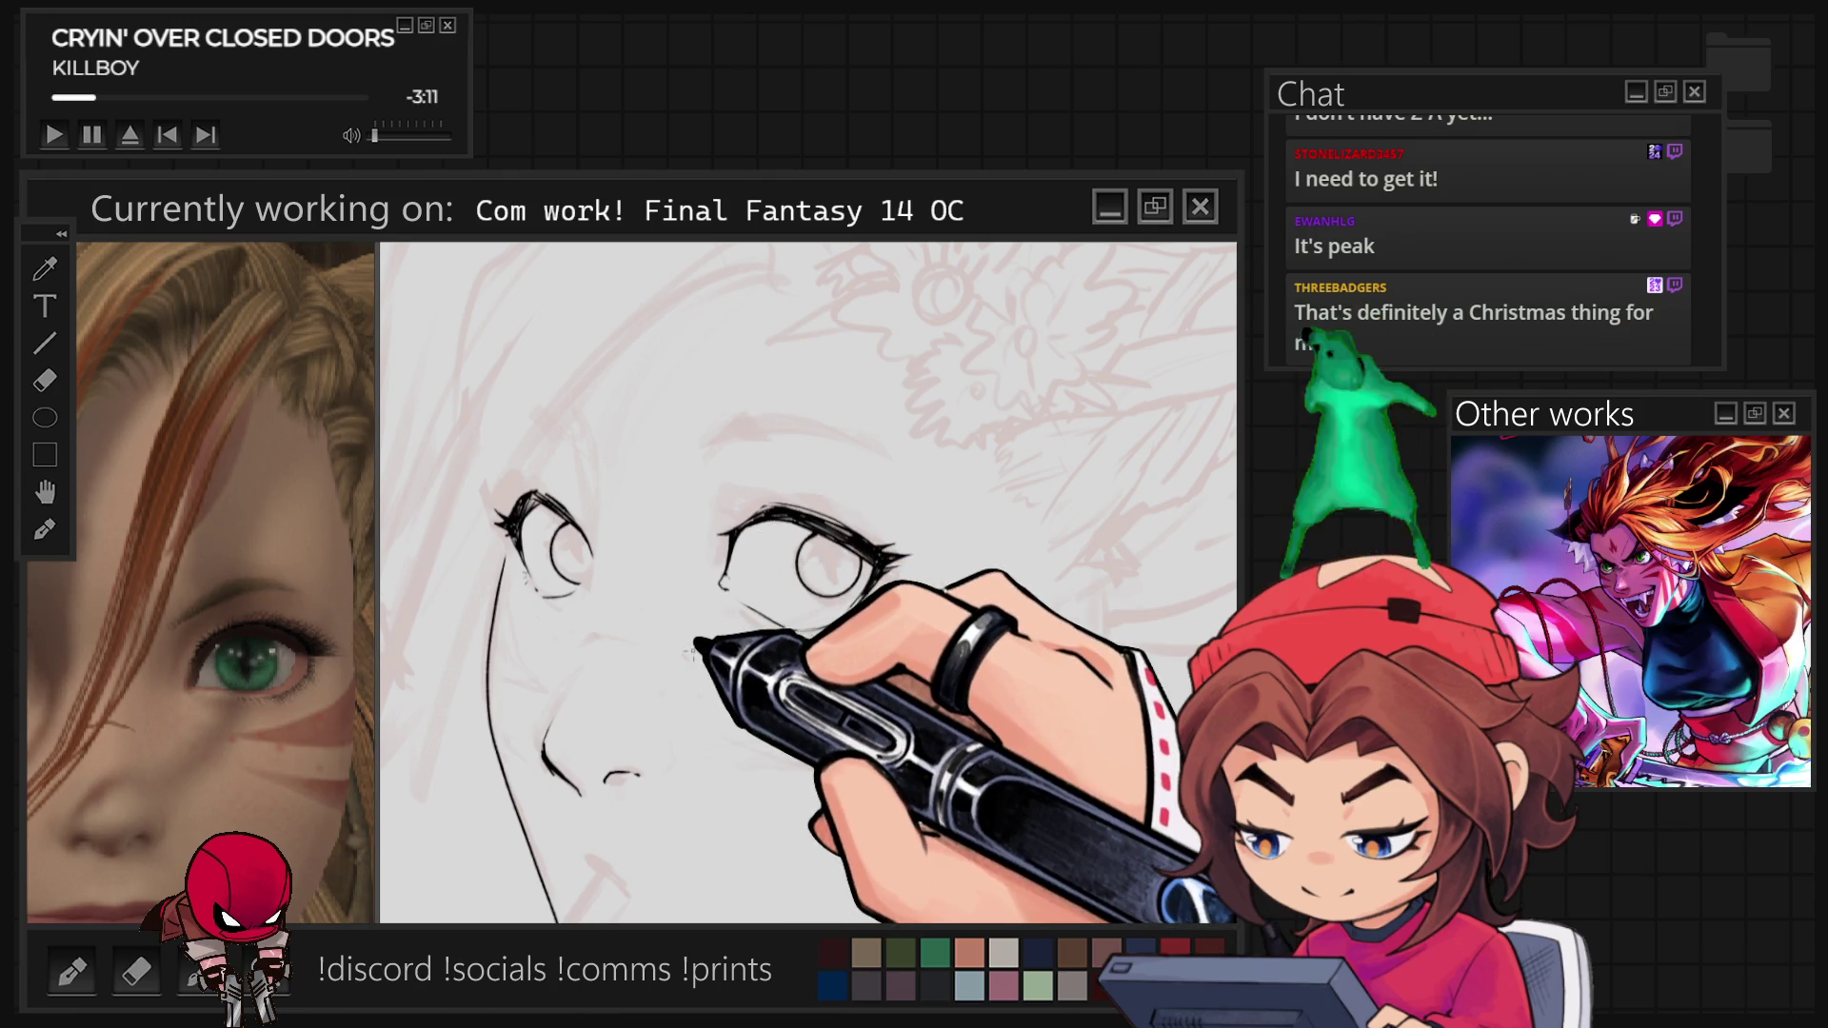
key(ctrl+minus)
key(ctrl+minus)
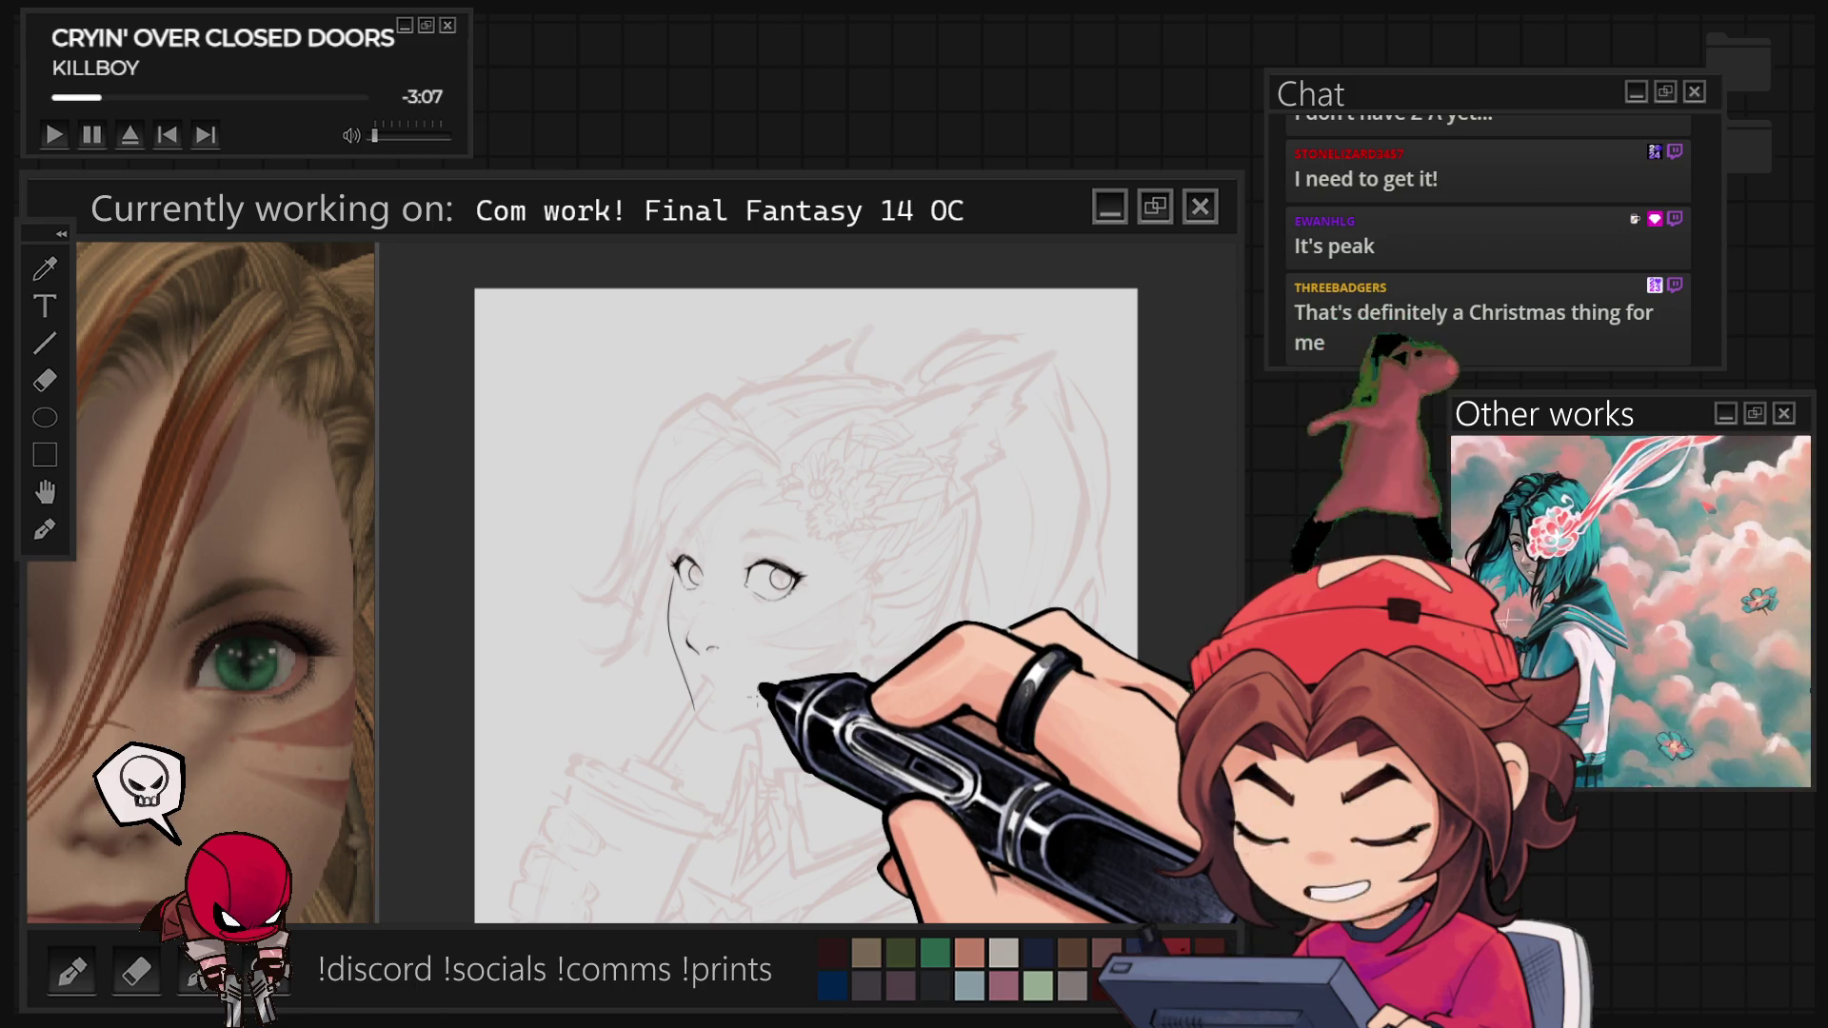
Ink the right cheek and jawline and join the chin line to it.
key(ctrl+plus)
key(ctrl+plus)
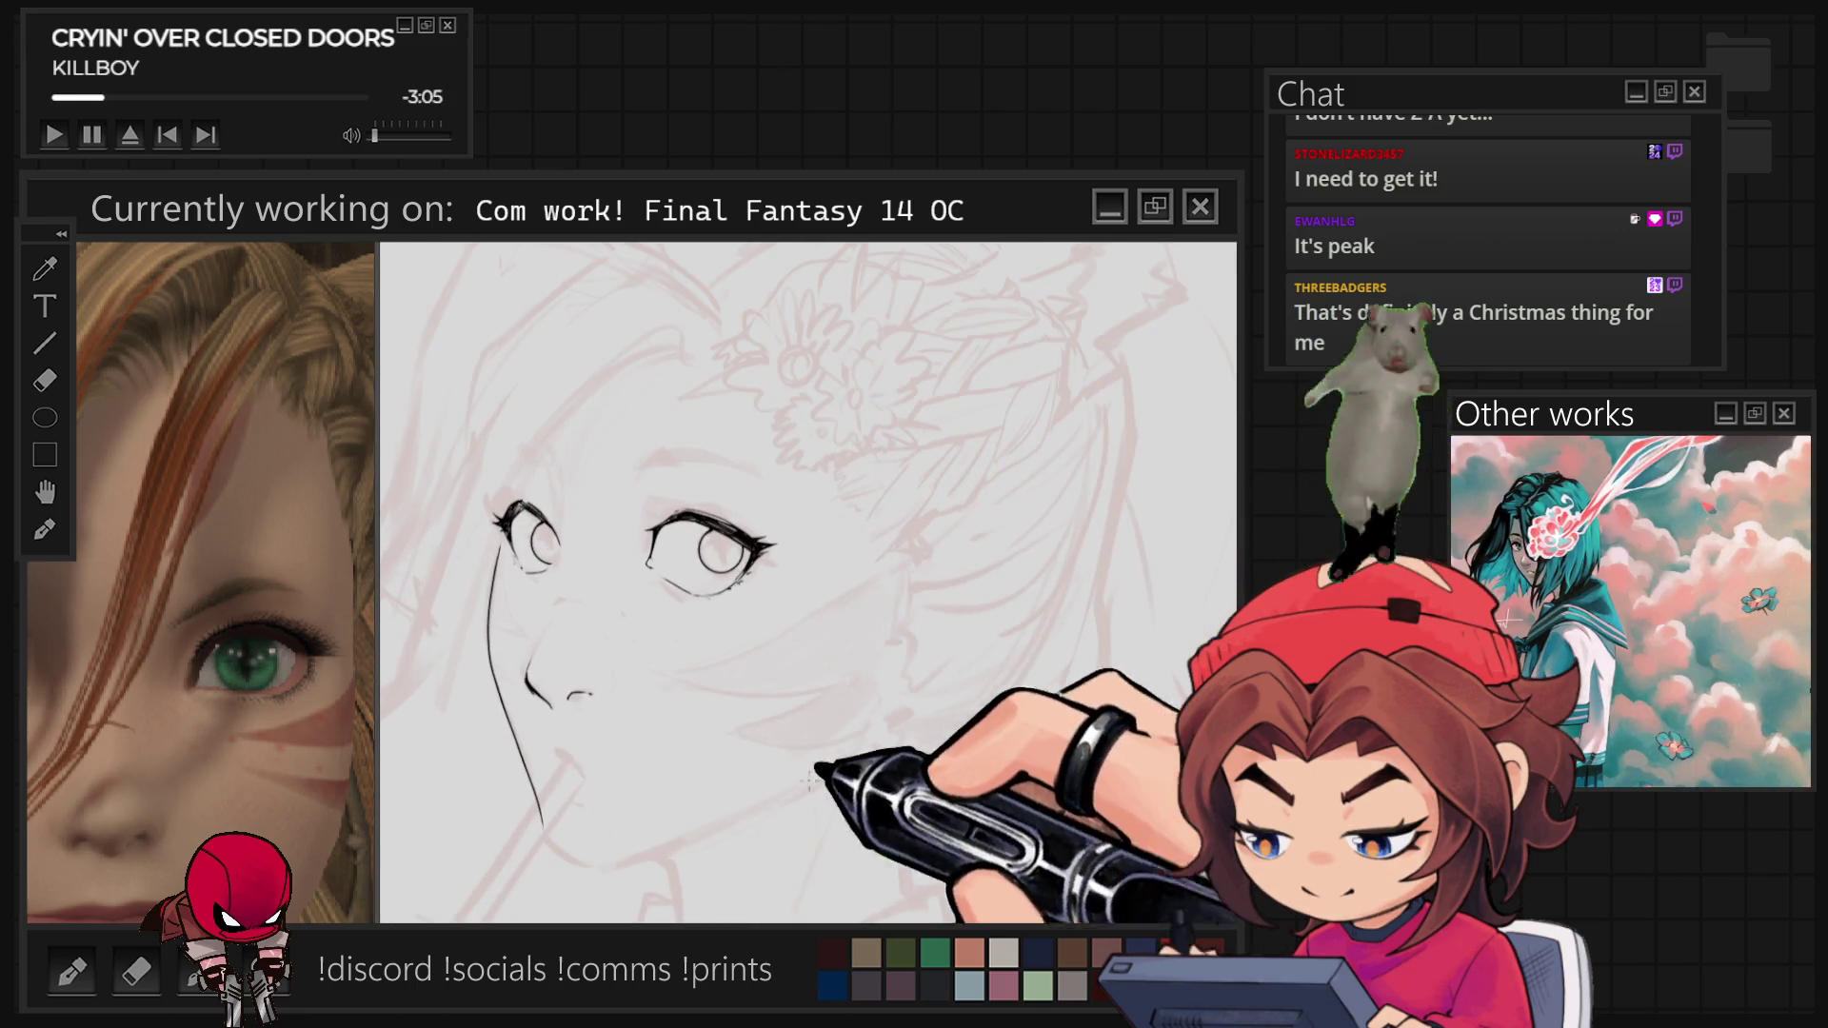
key(ctrl+plus)
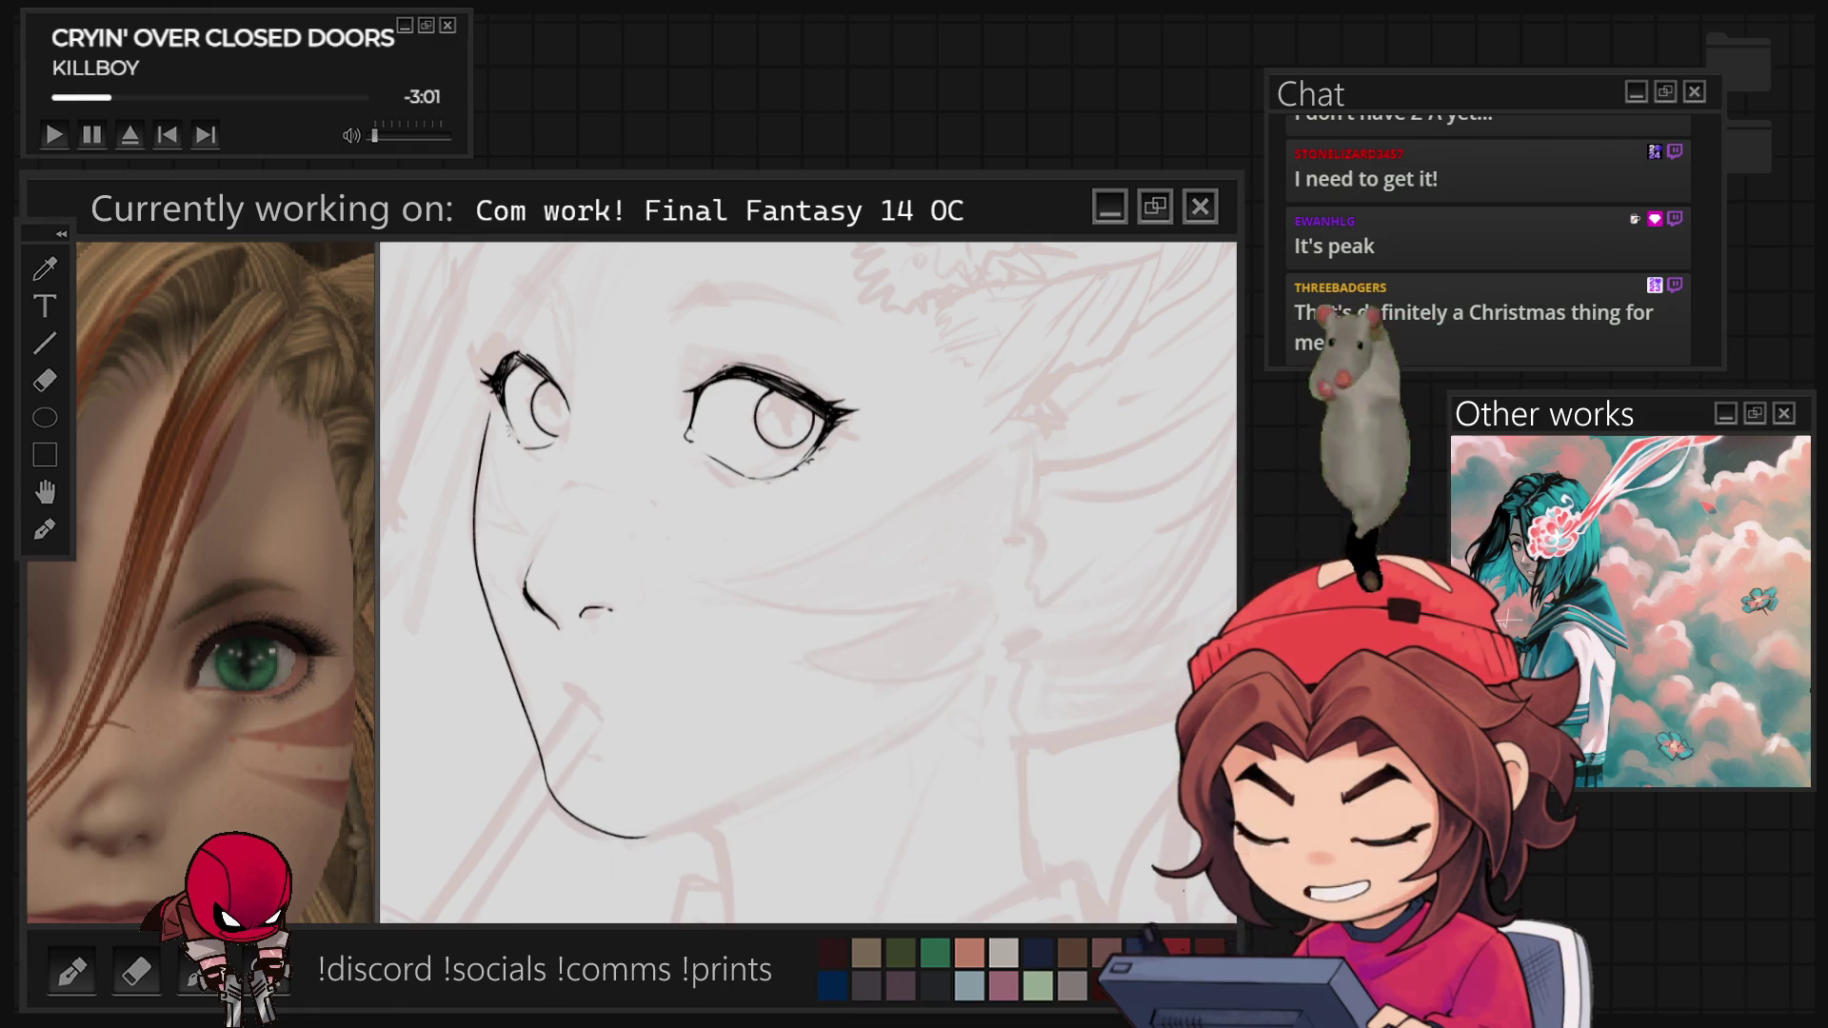
key(ctrl+minus)
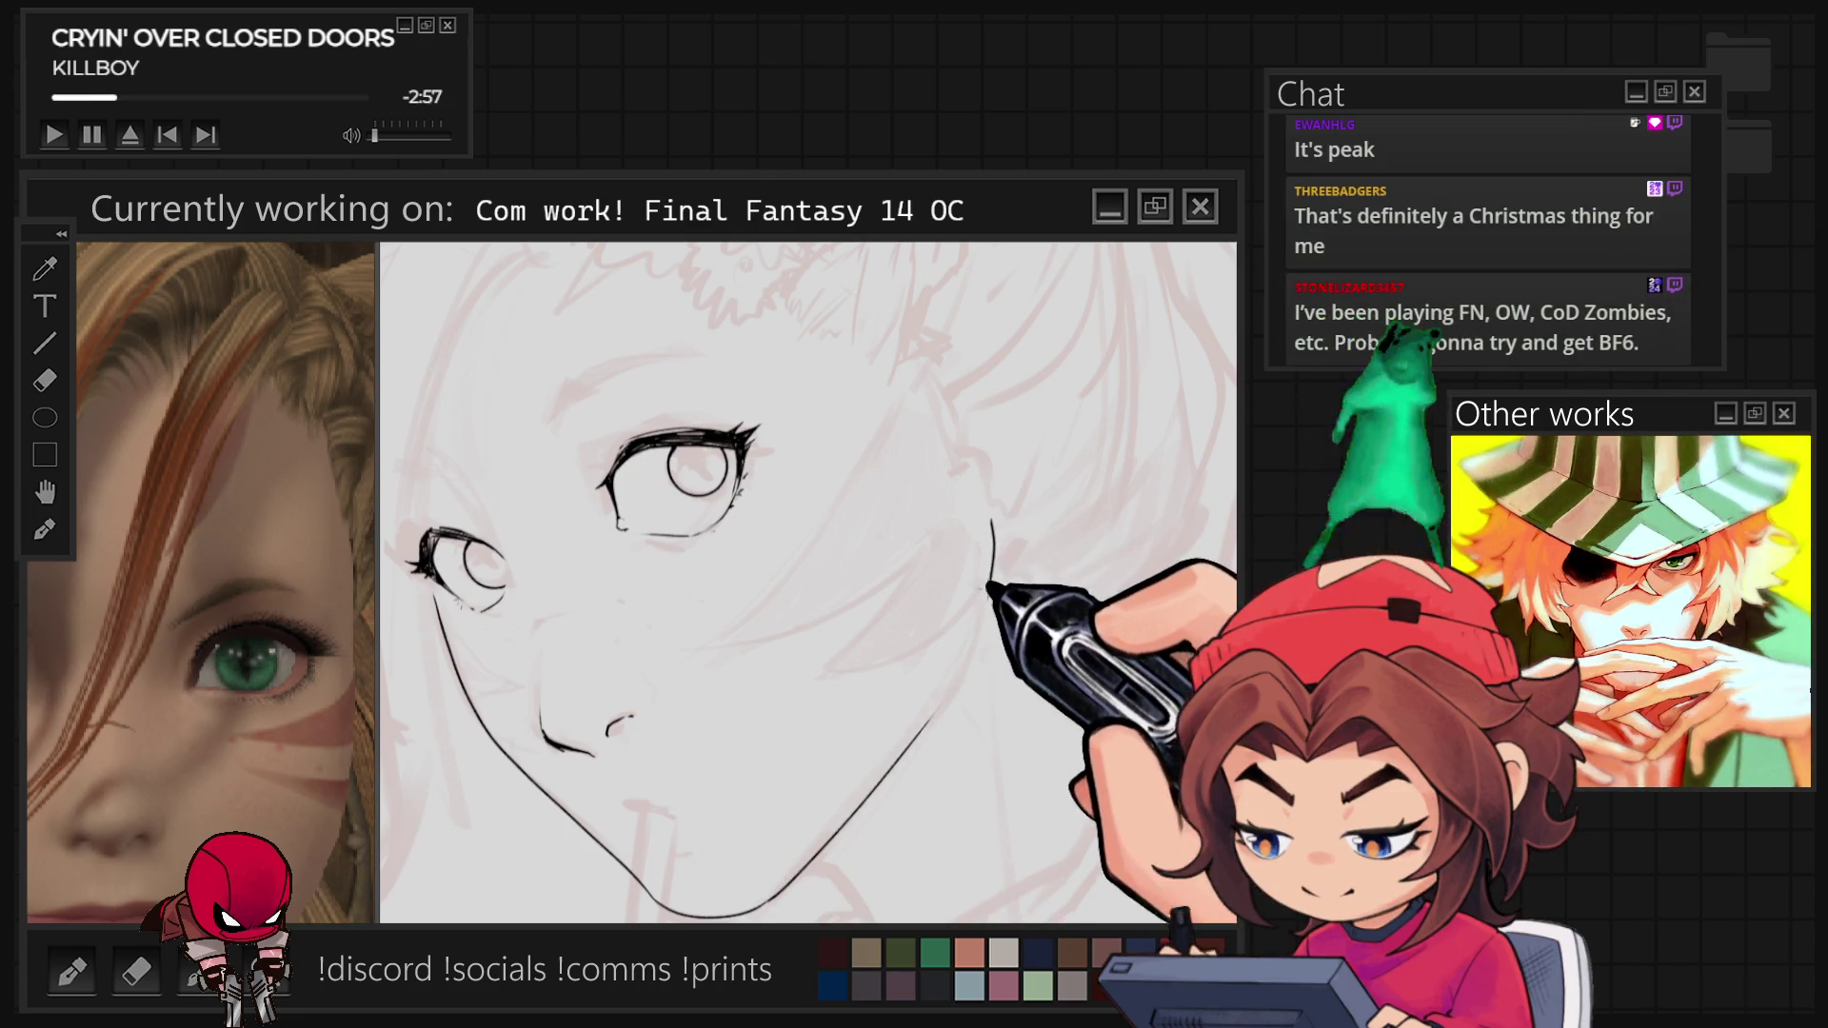
drag(992, 519, 918, 717)
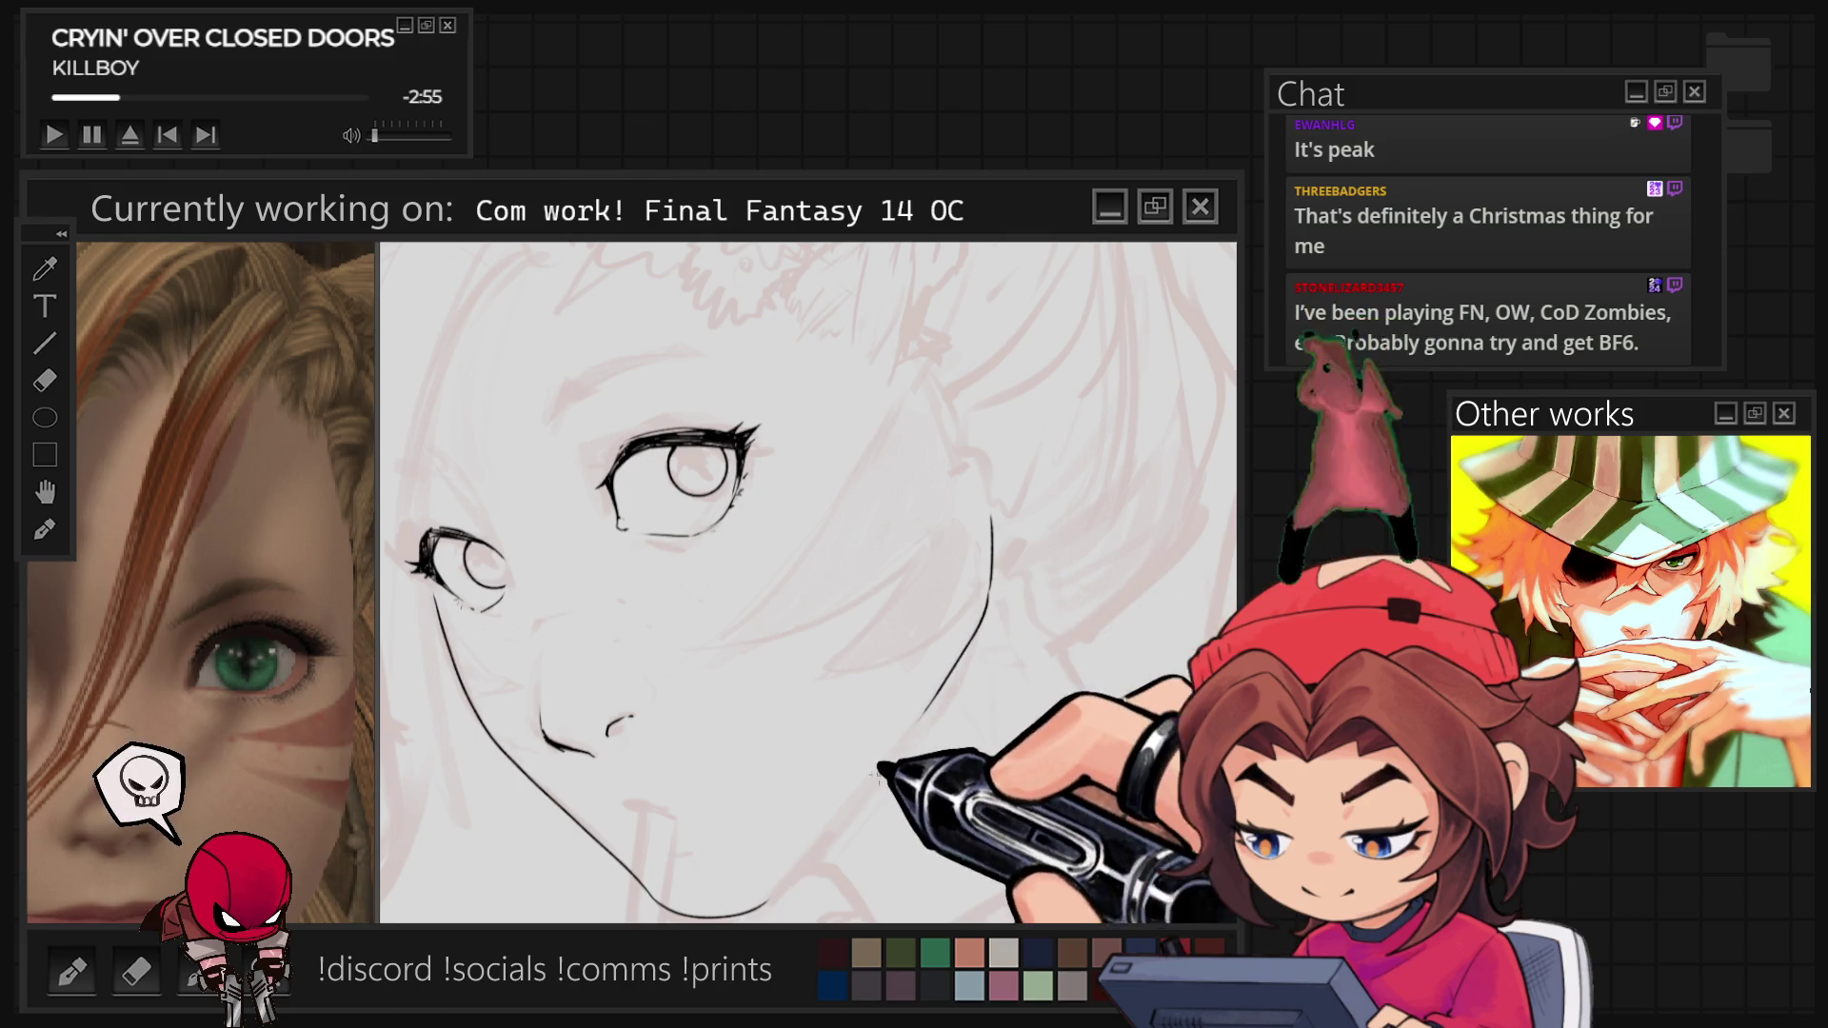
drag(762, 904, 919, 719)
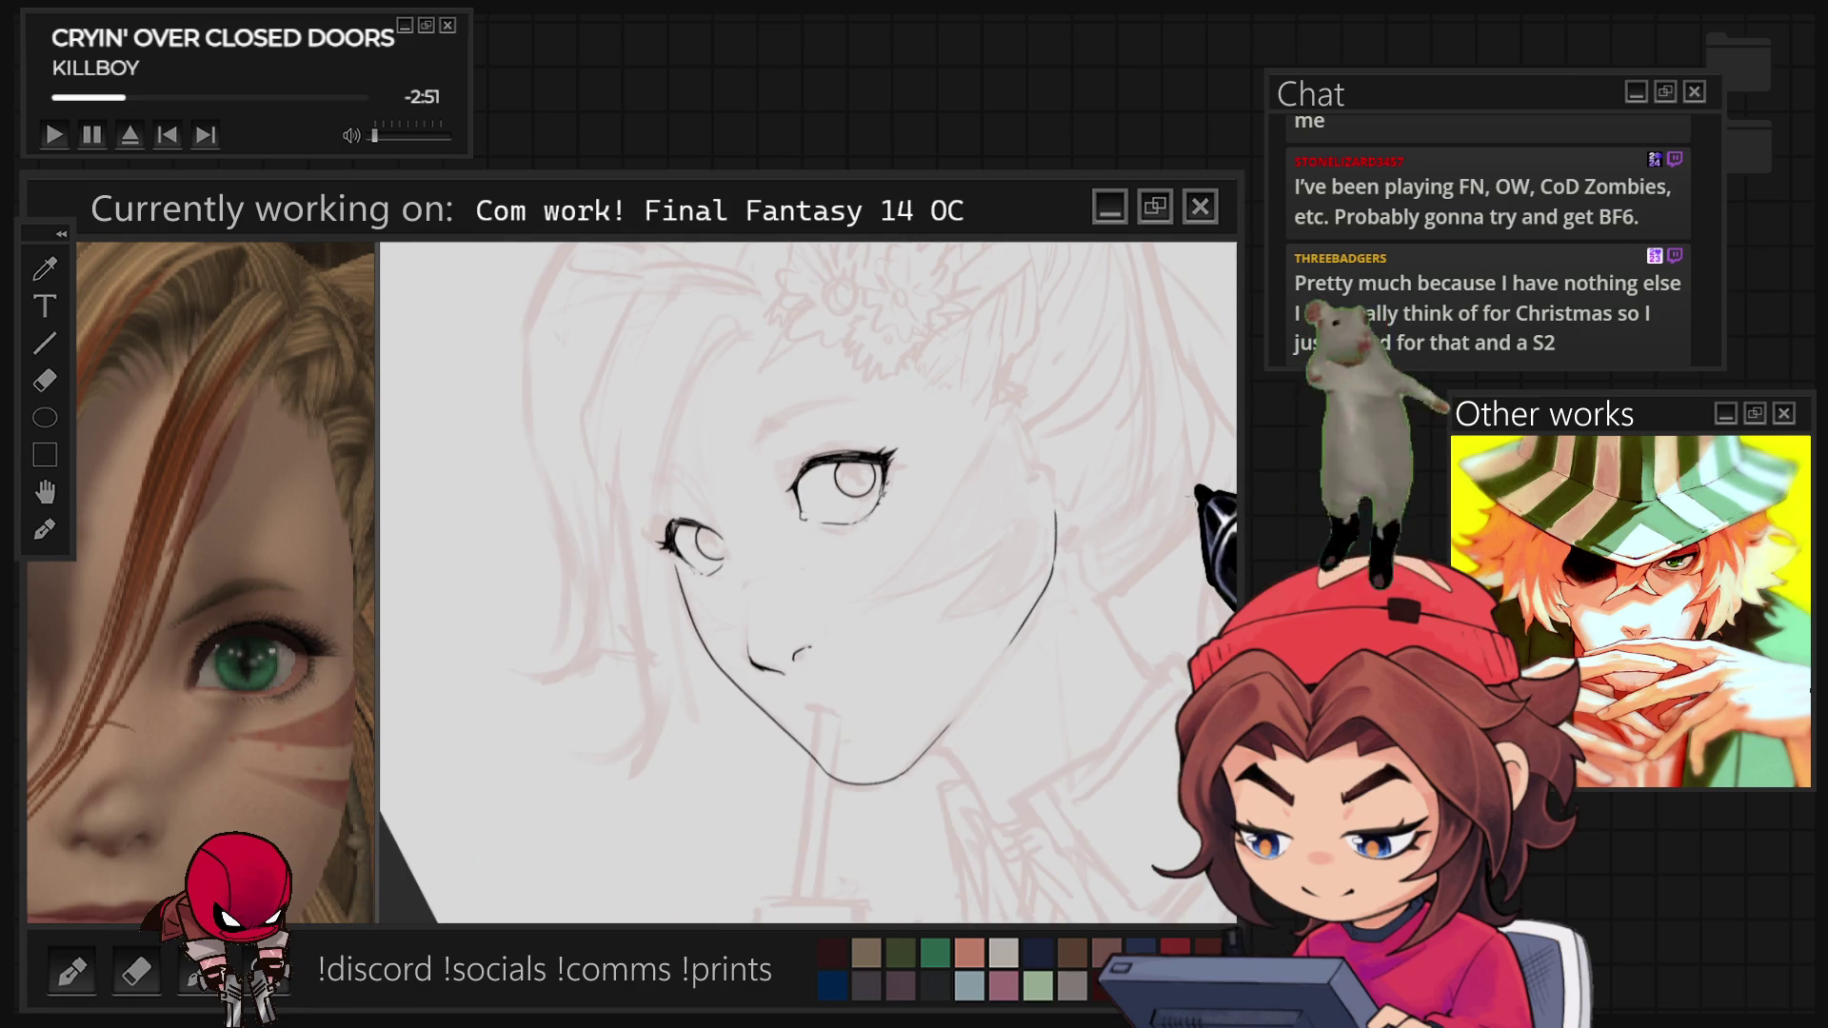
scroll(1142, 504, down, 3)
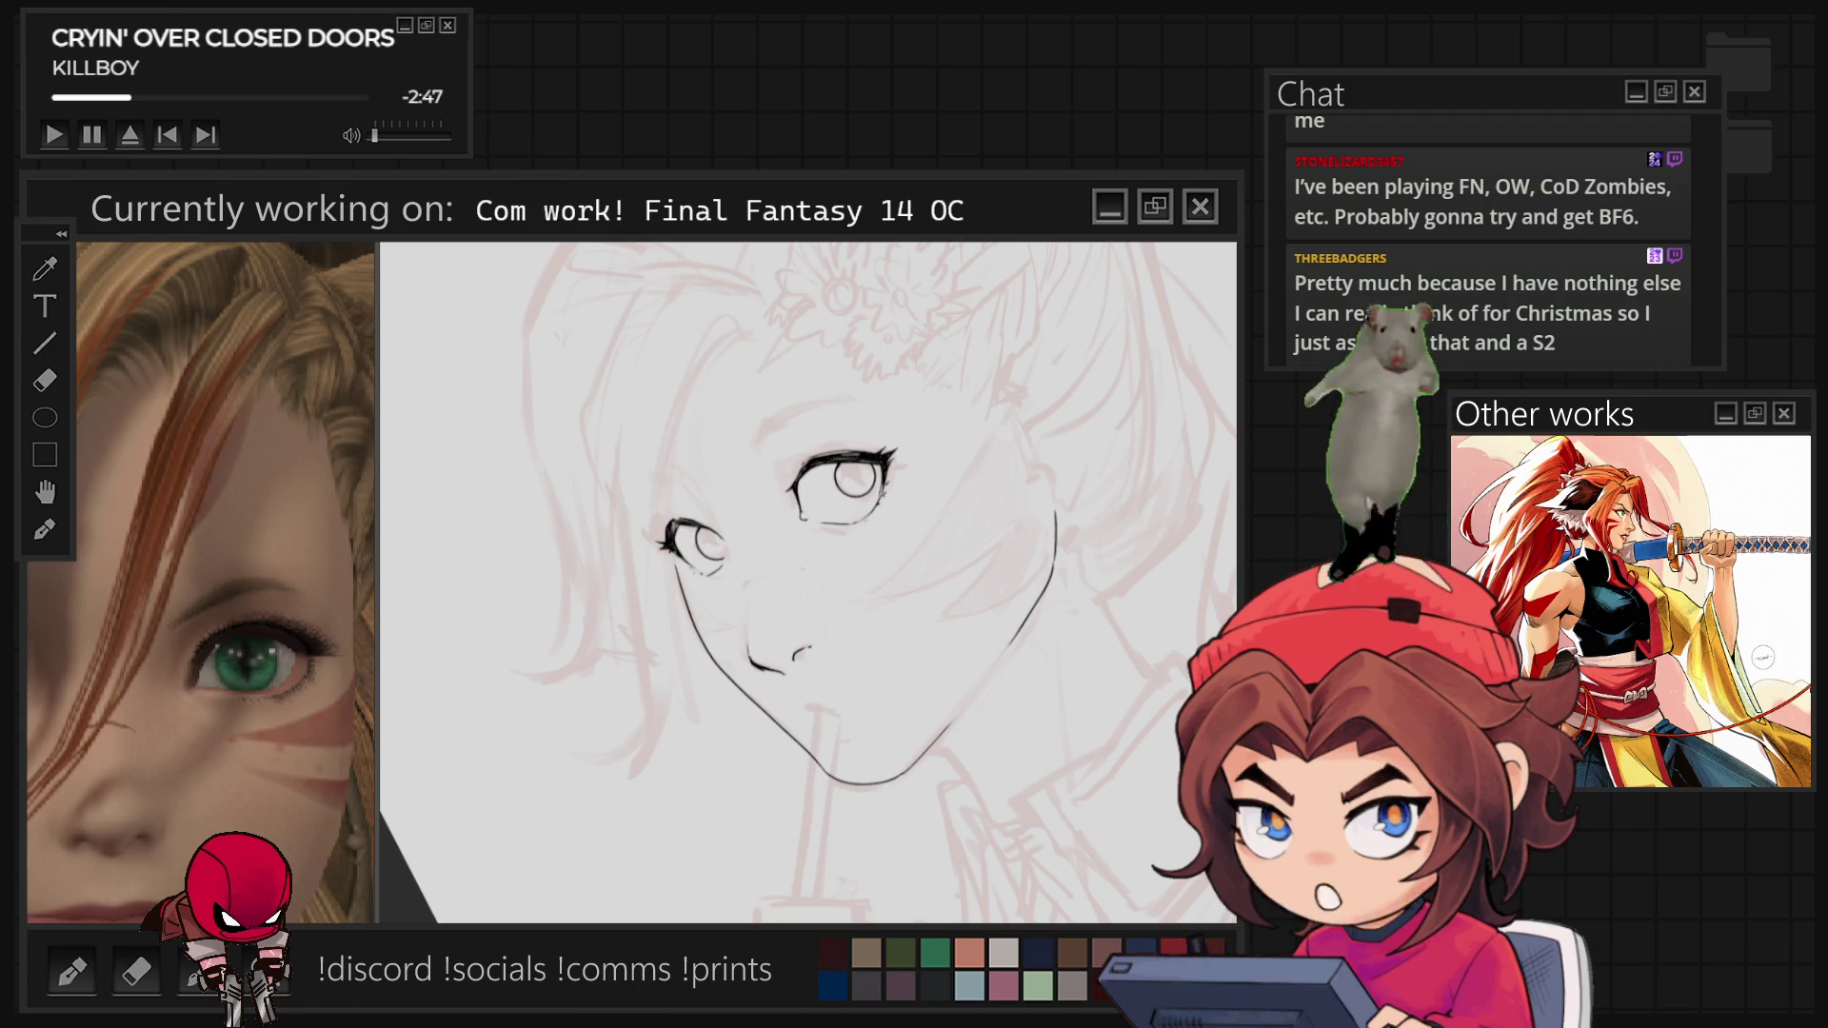
key(4)
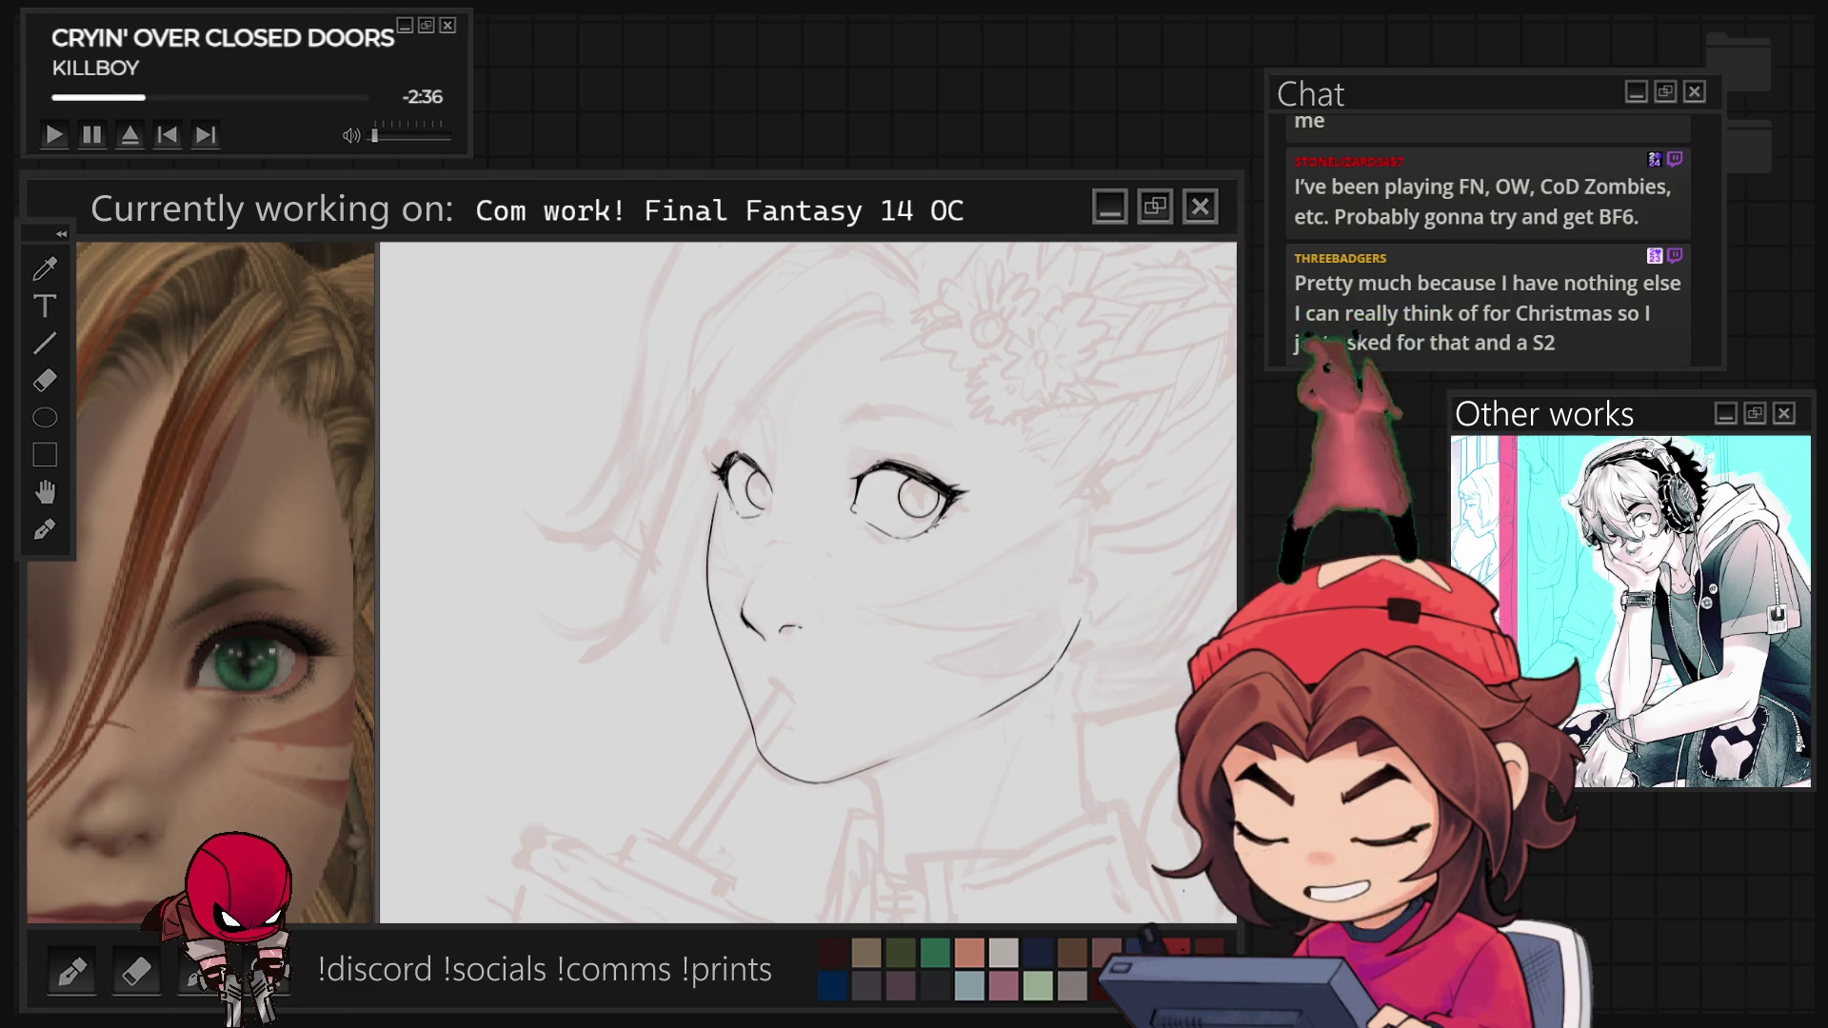
key(6)
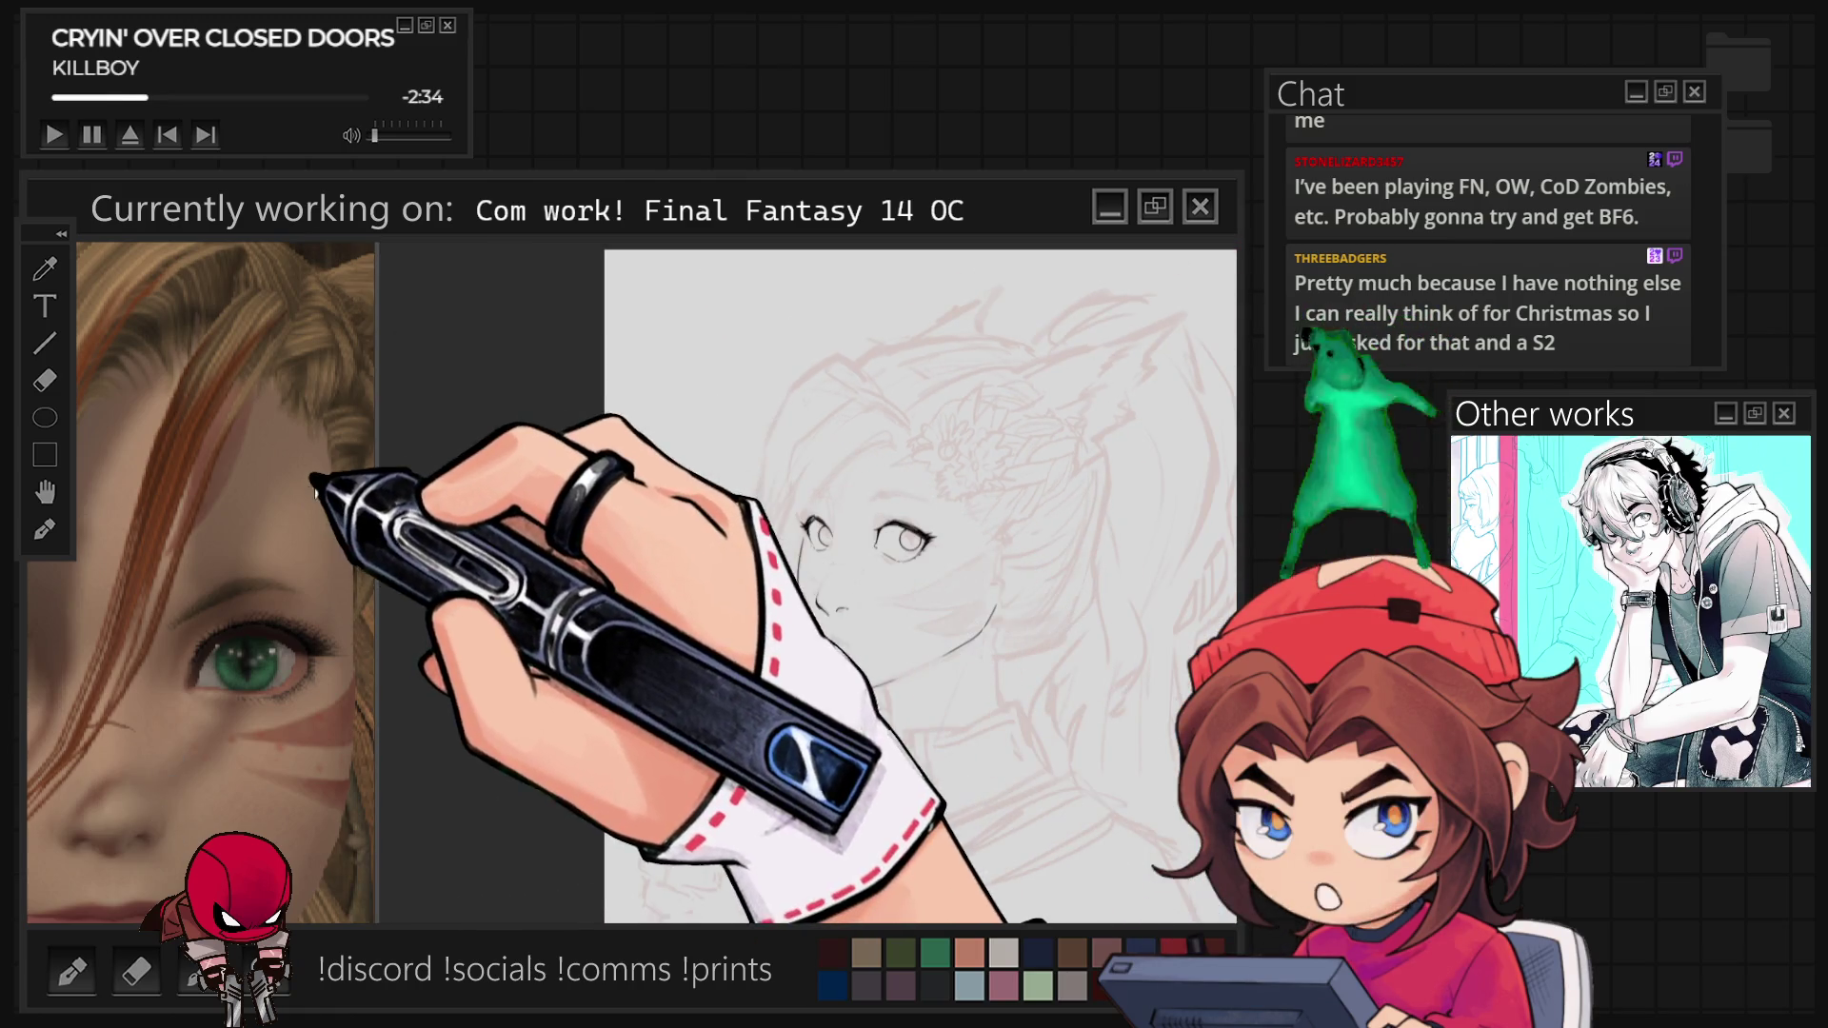
Lengthen the right eye's upper lid, draw its iris circle and add a tapered outer-corner lash.
key(4)
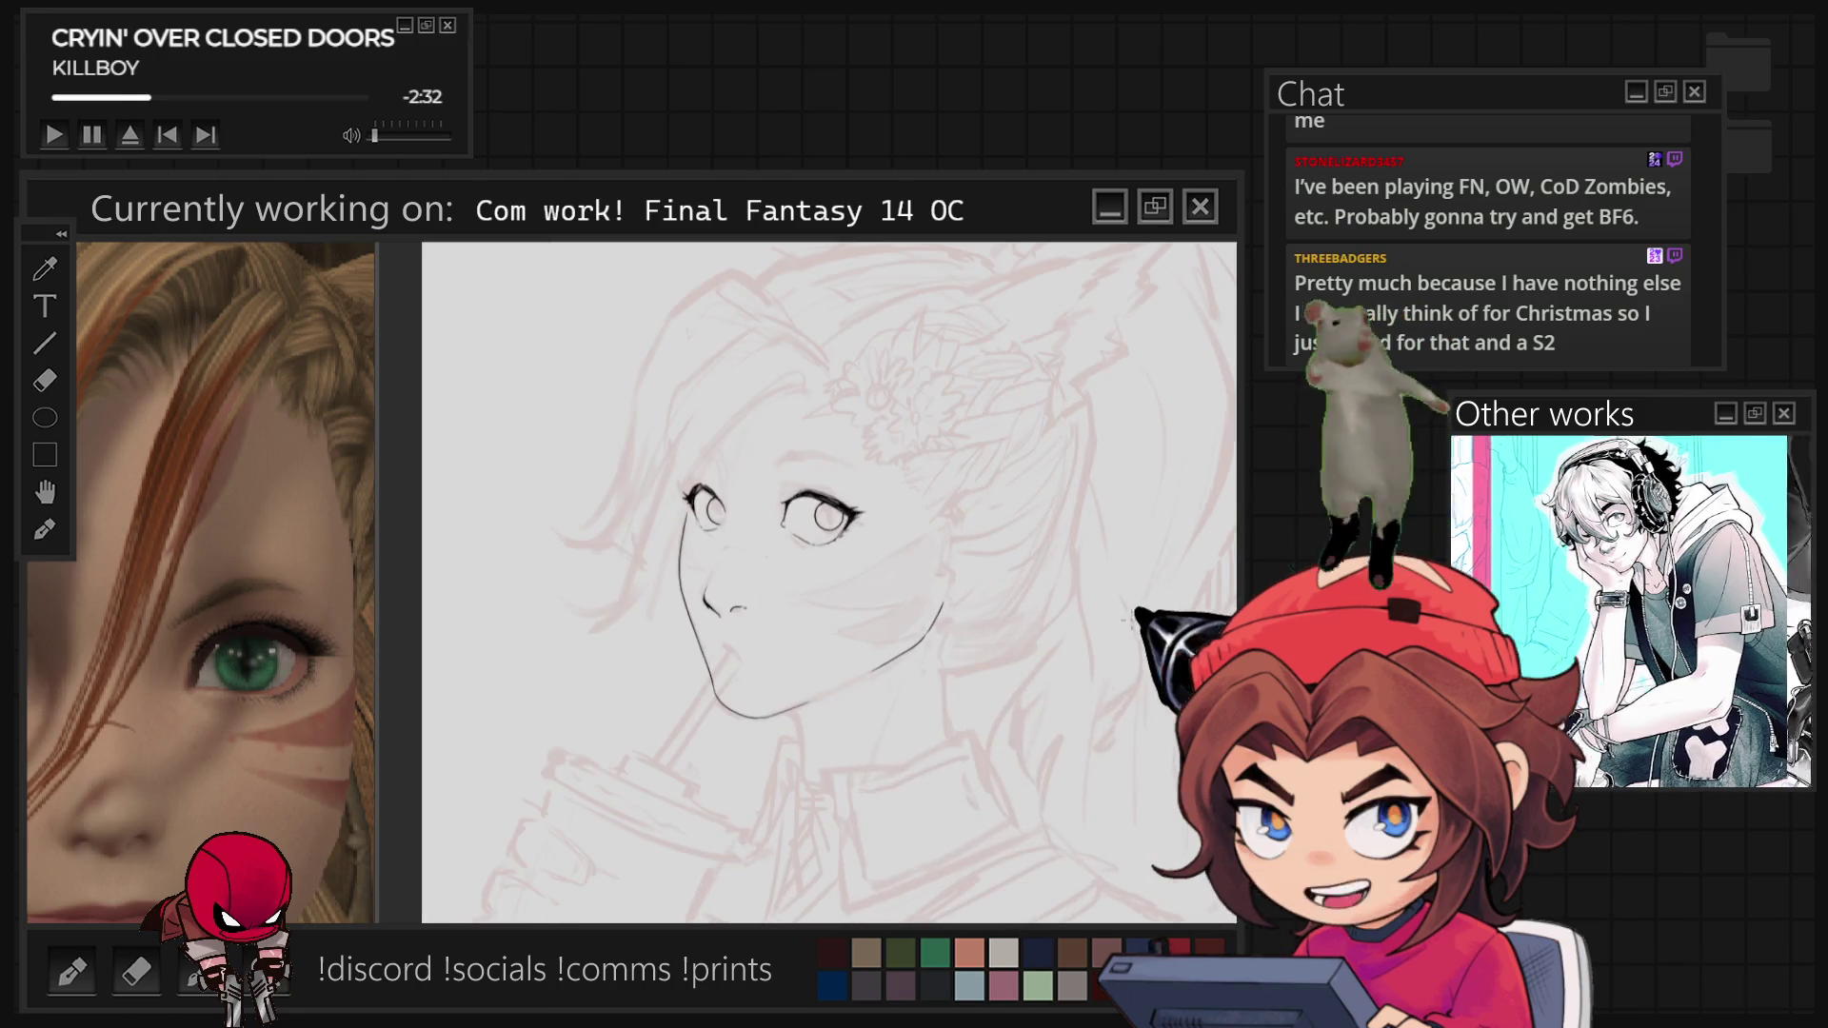
key(-)
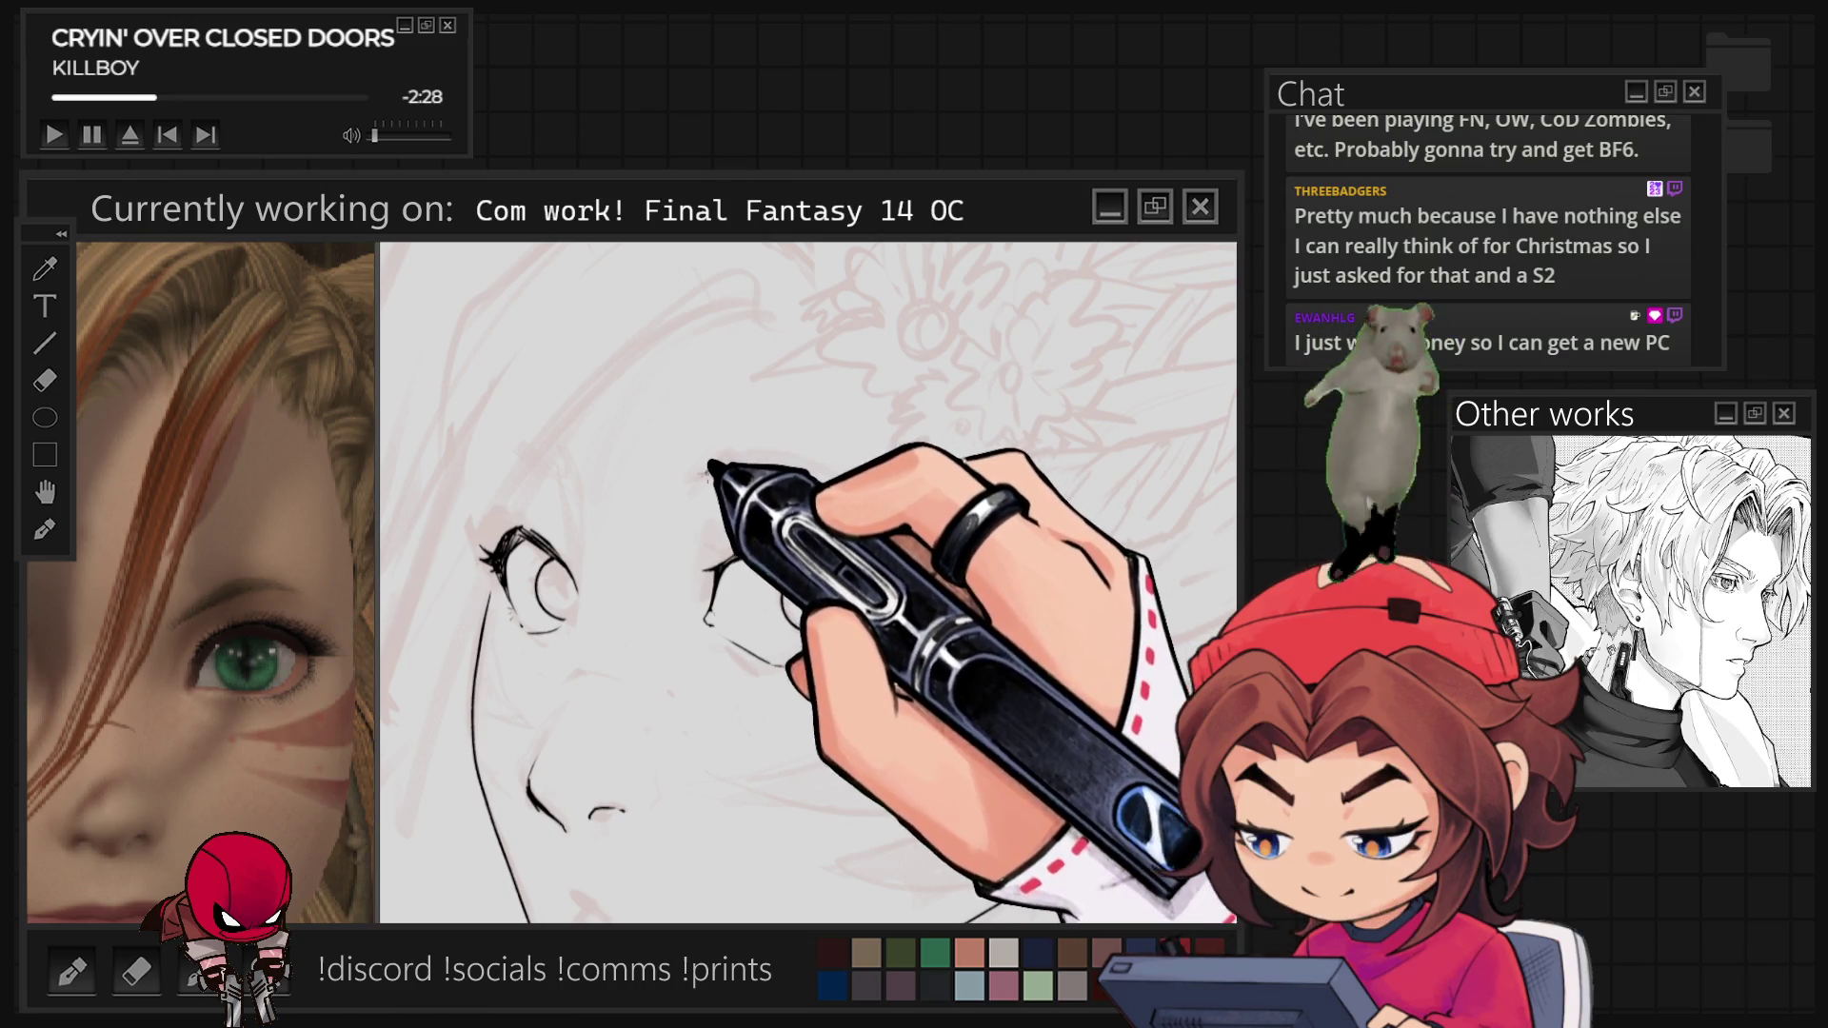
scroll(810, 581, up, 3)
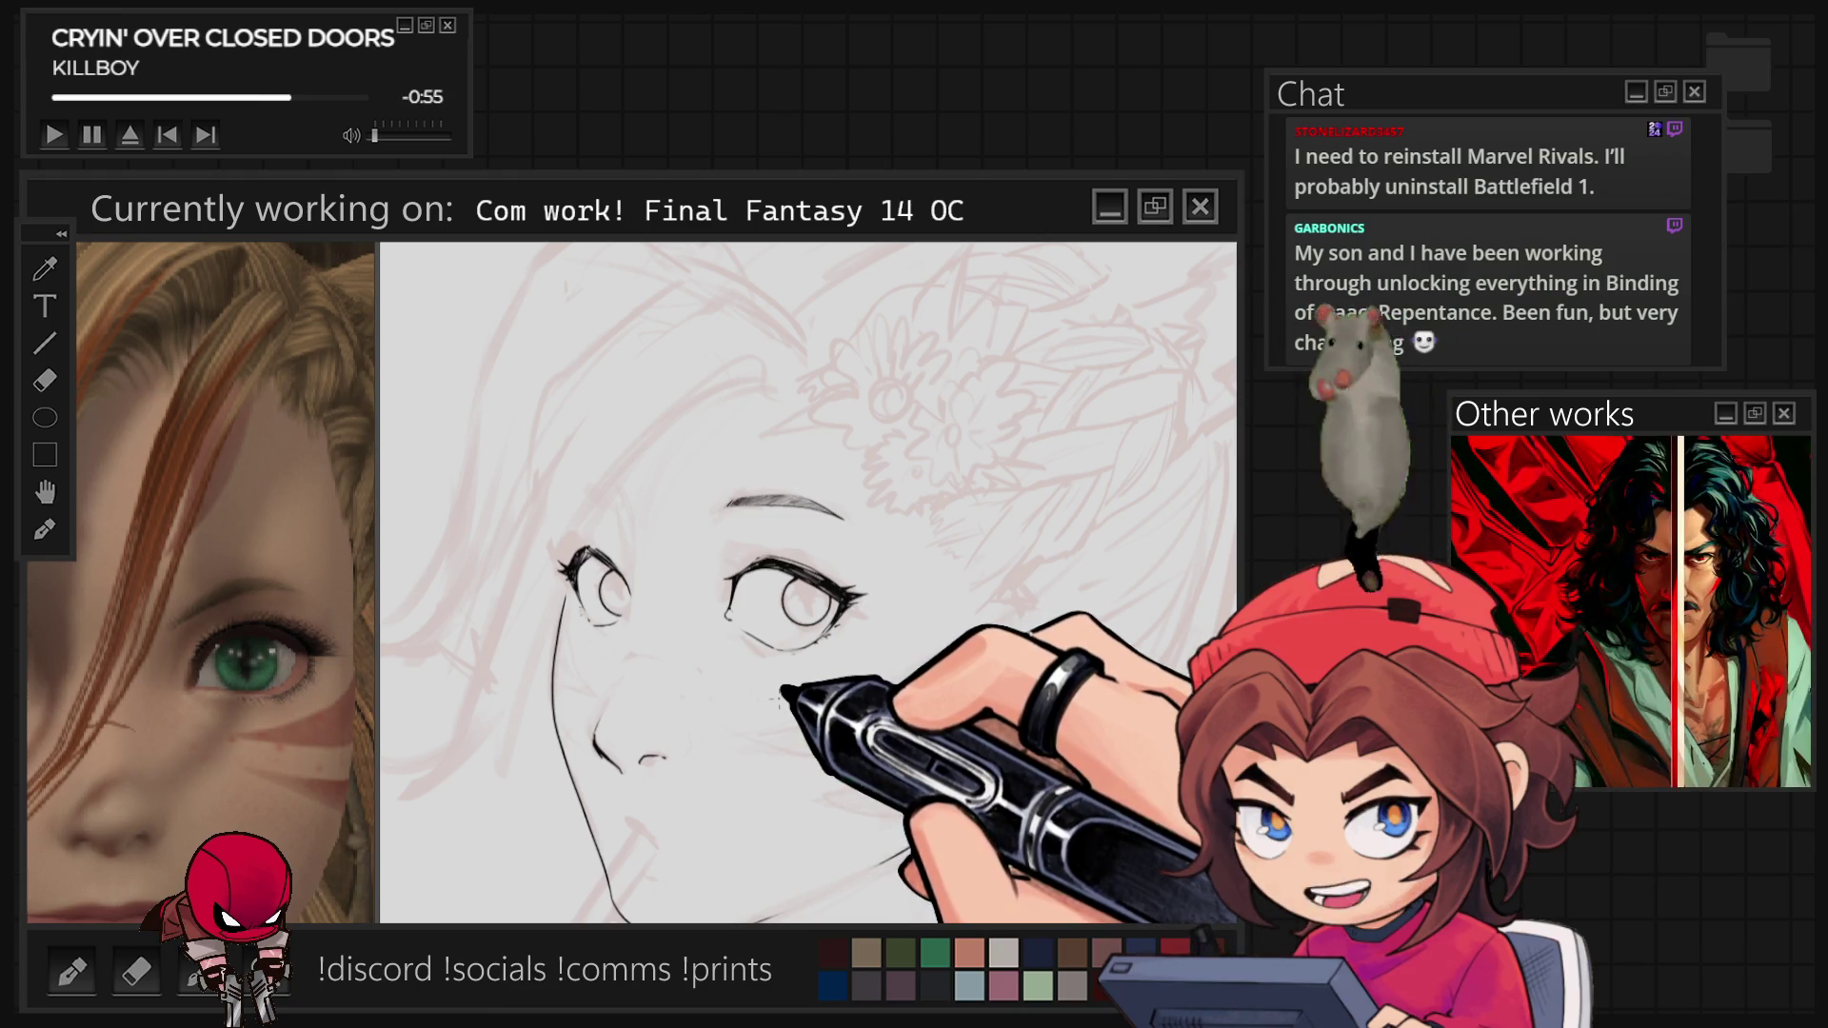
scroll(743, 562, up, 3)
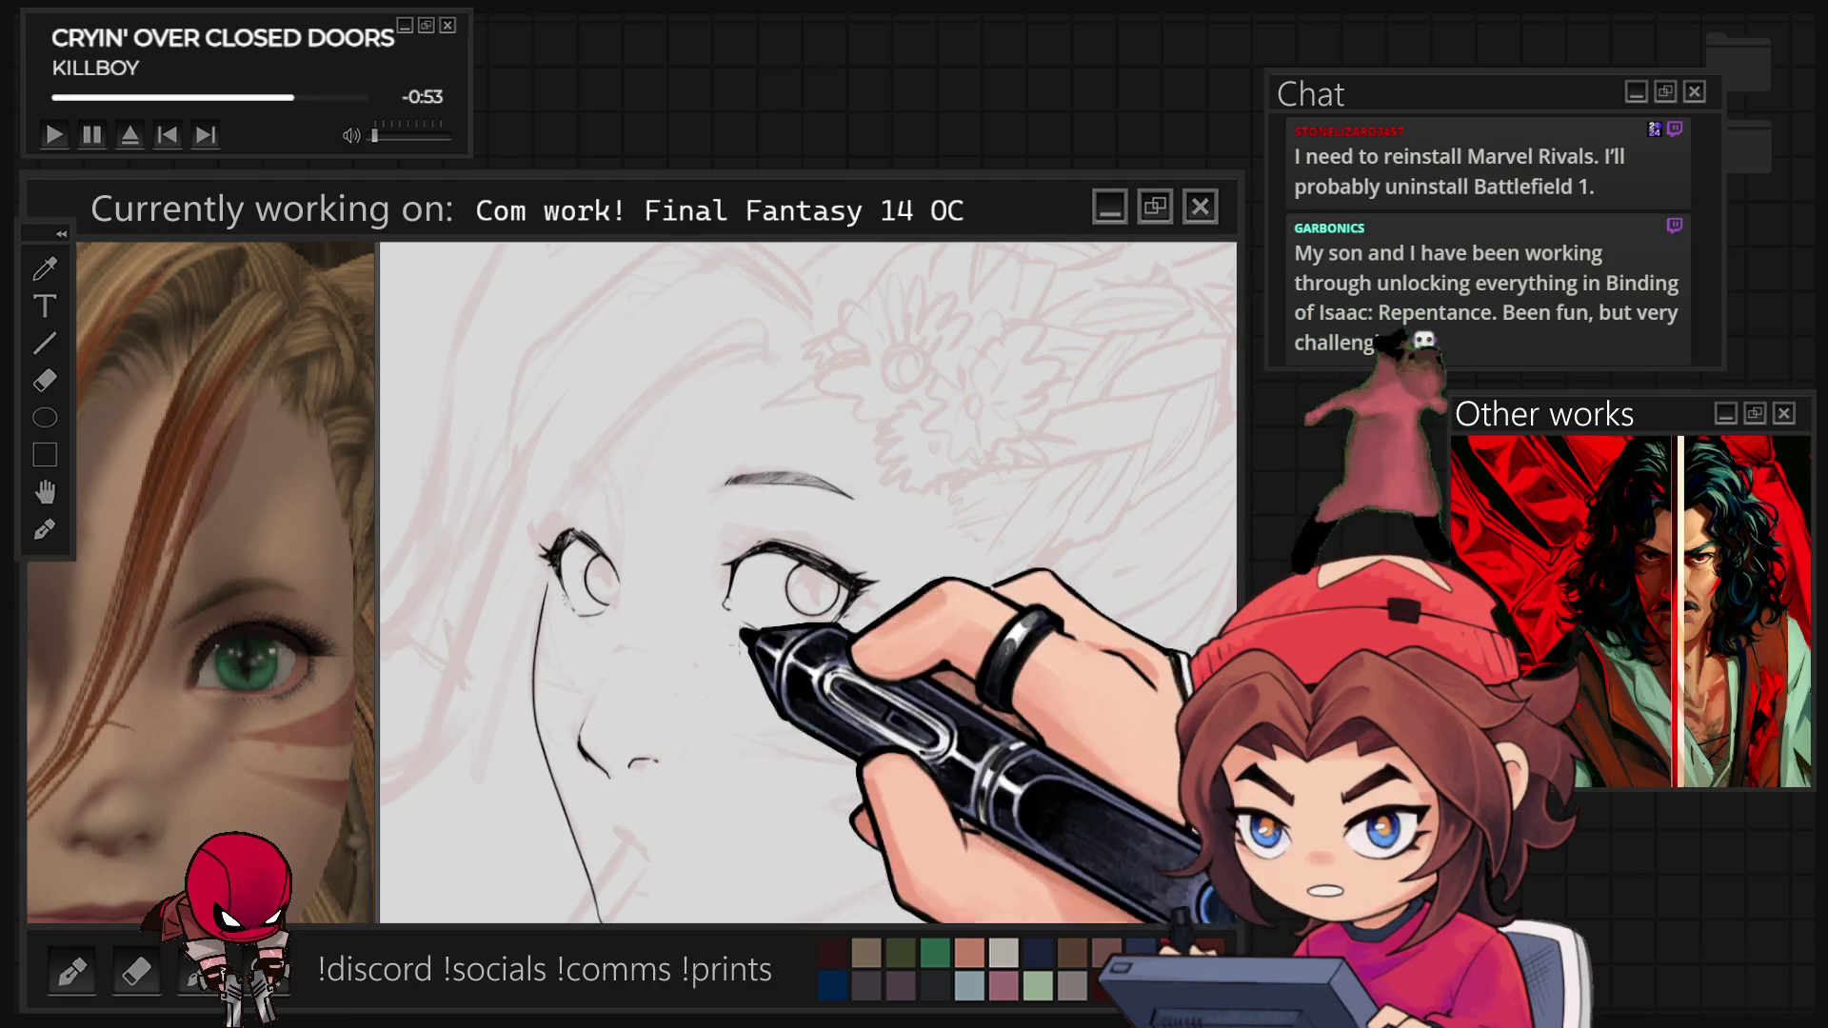
mouse_move(728, 561)
mouse_down()
mouse_move(867, 581)
mouse_move(819, 657)
mouse_up()
drag(762, 447, 911, 488)
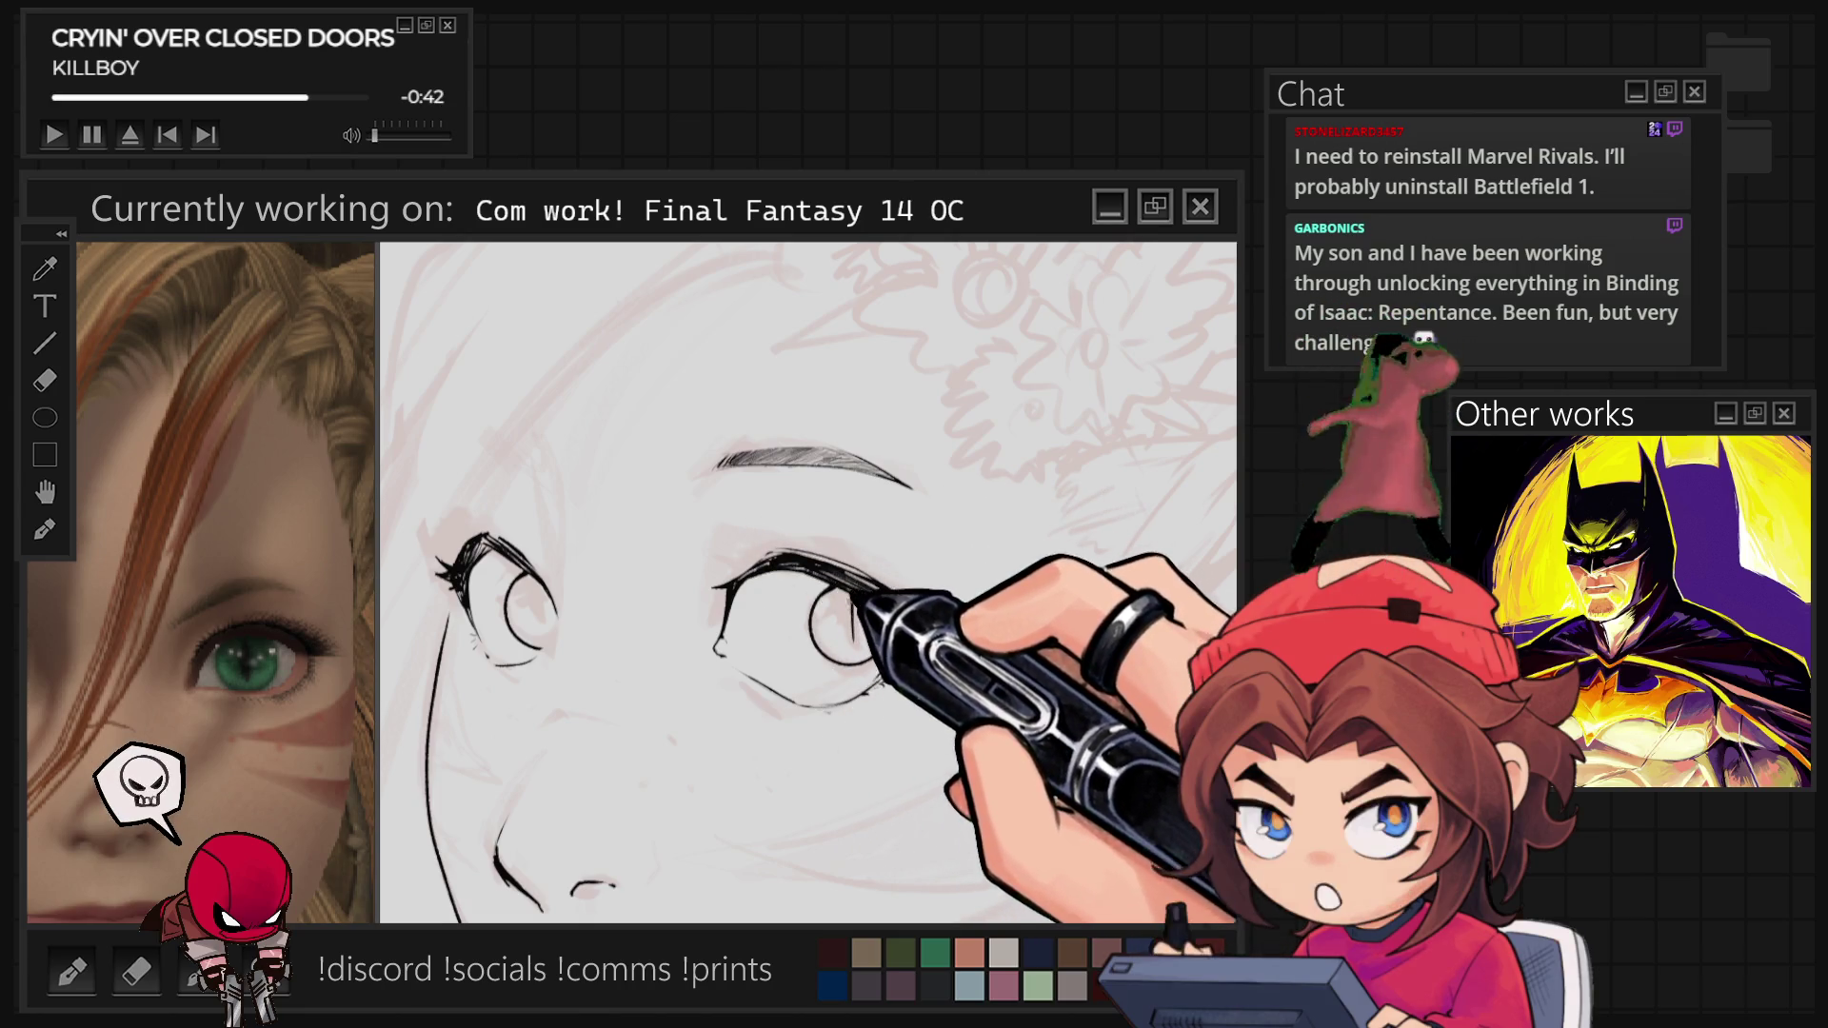
drag(862, 598, 948, 614)
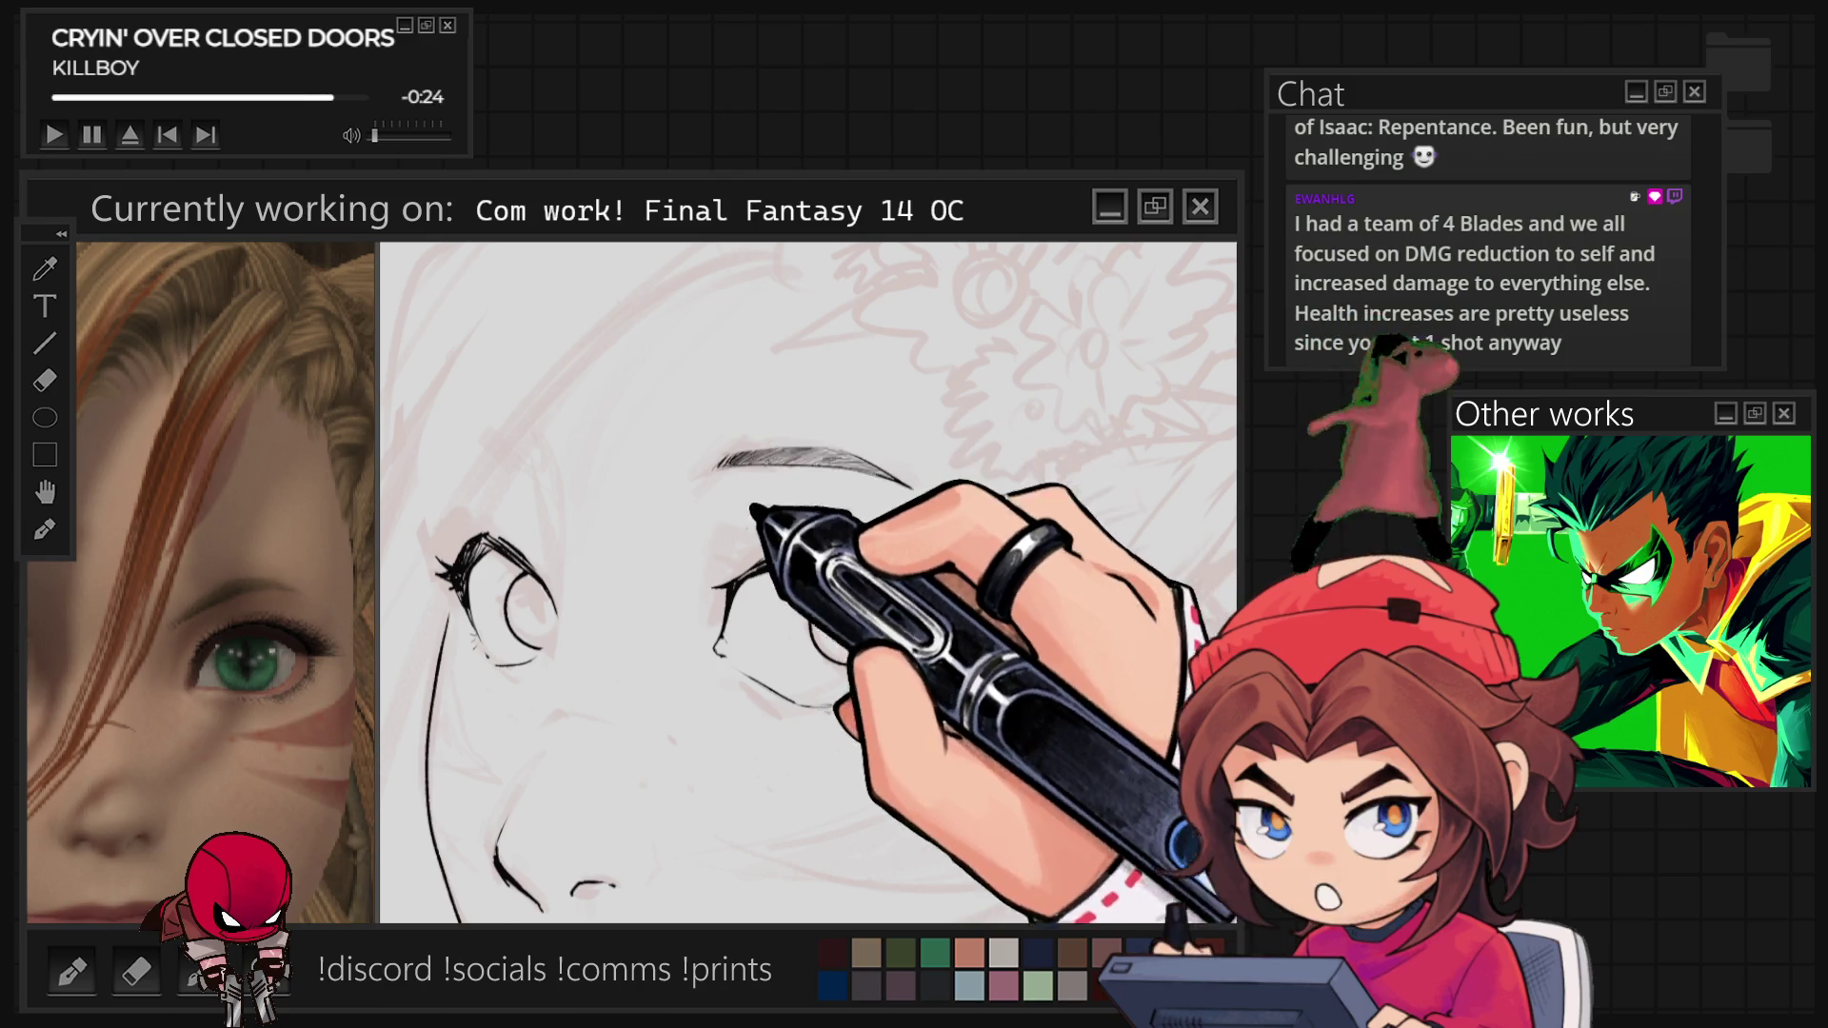
key(ctrl+minus)
scroll(843, 835, up, 1)
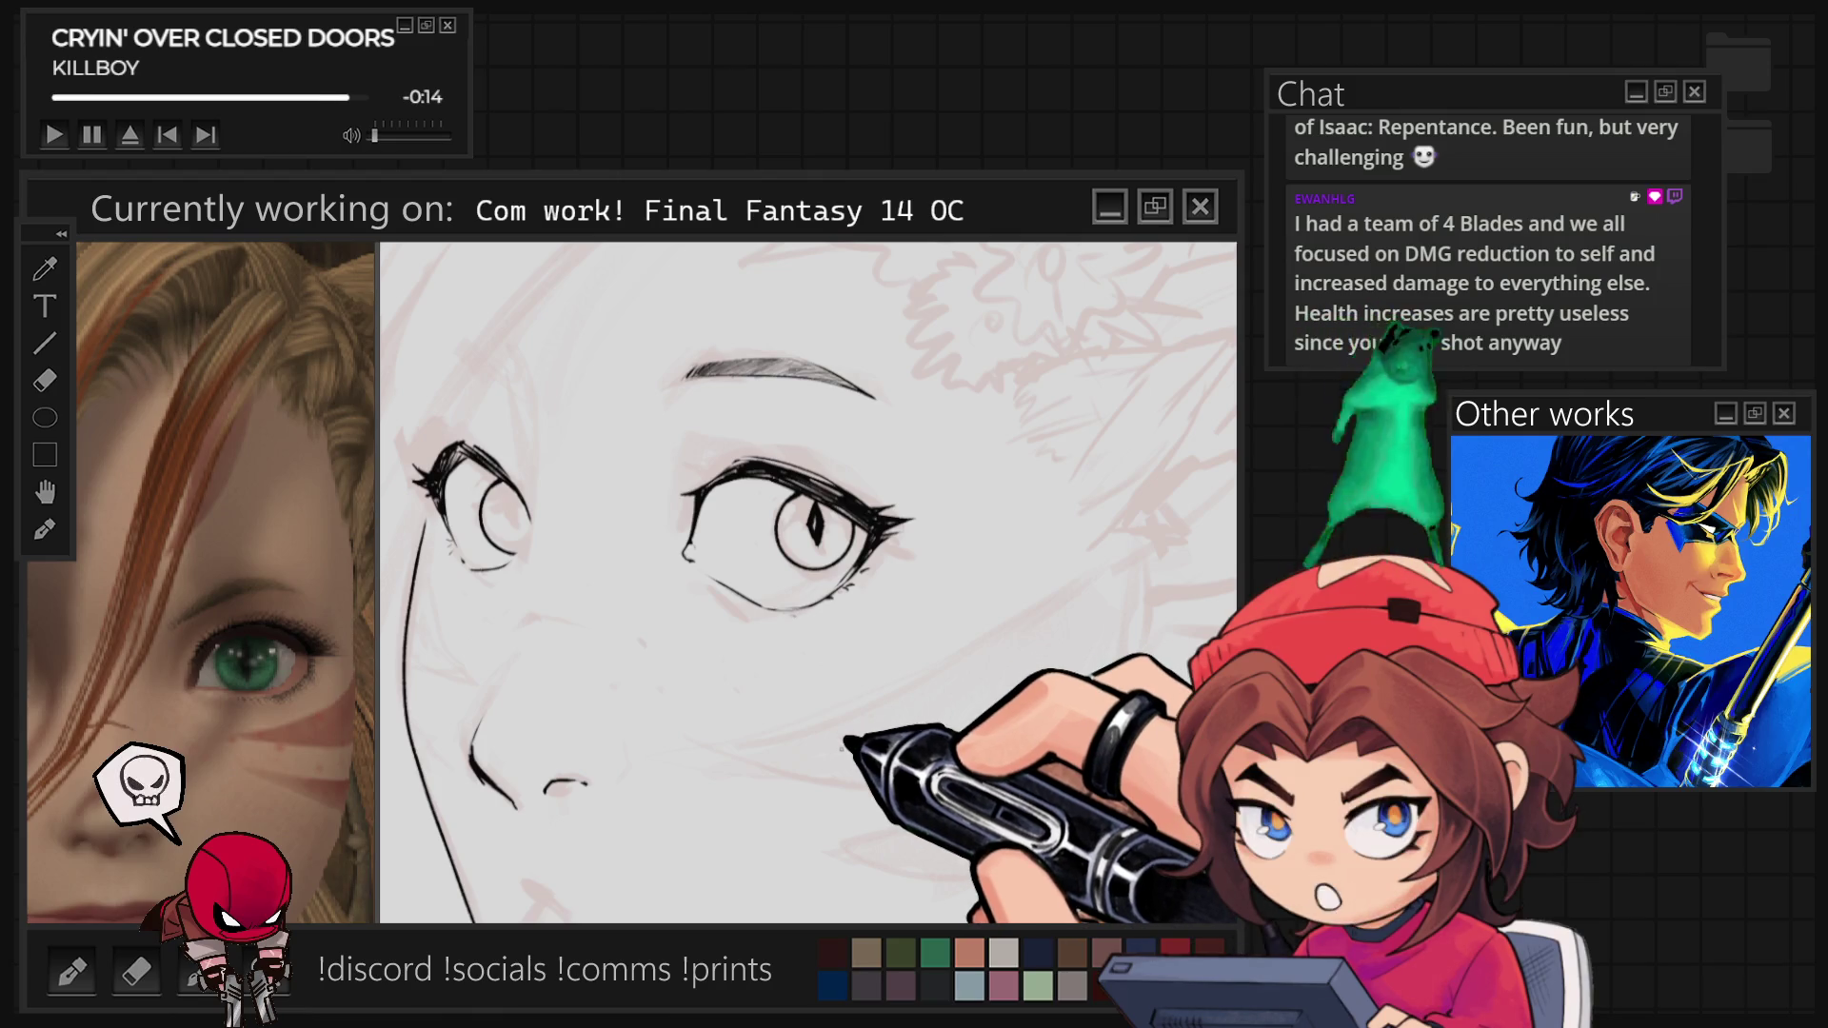
scroll(810, 581, up, 2)
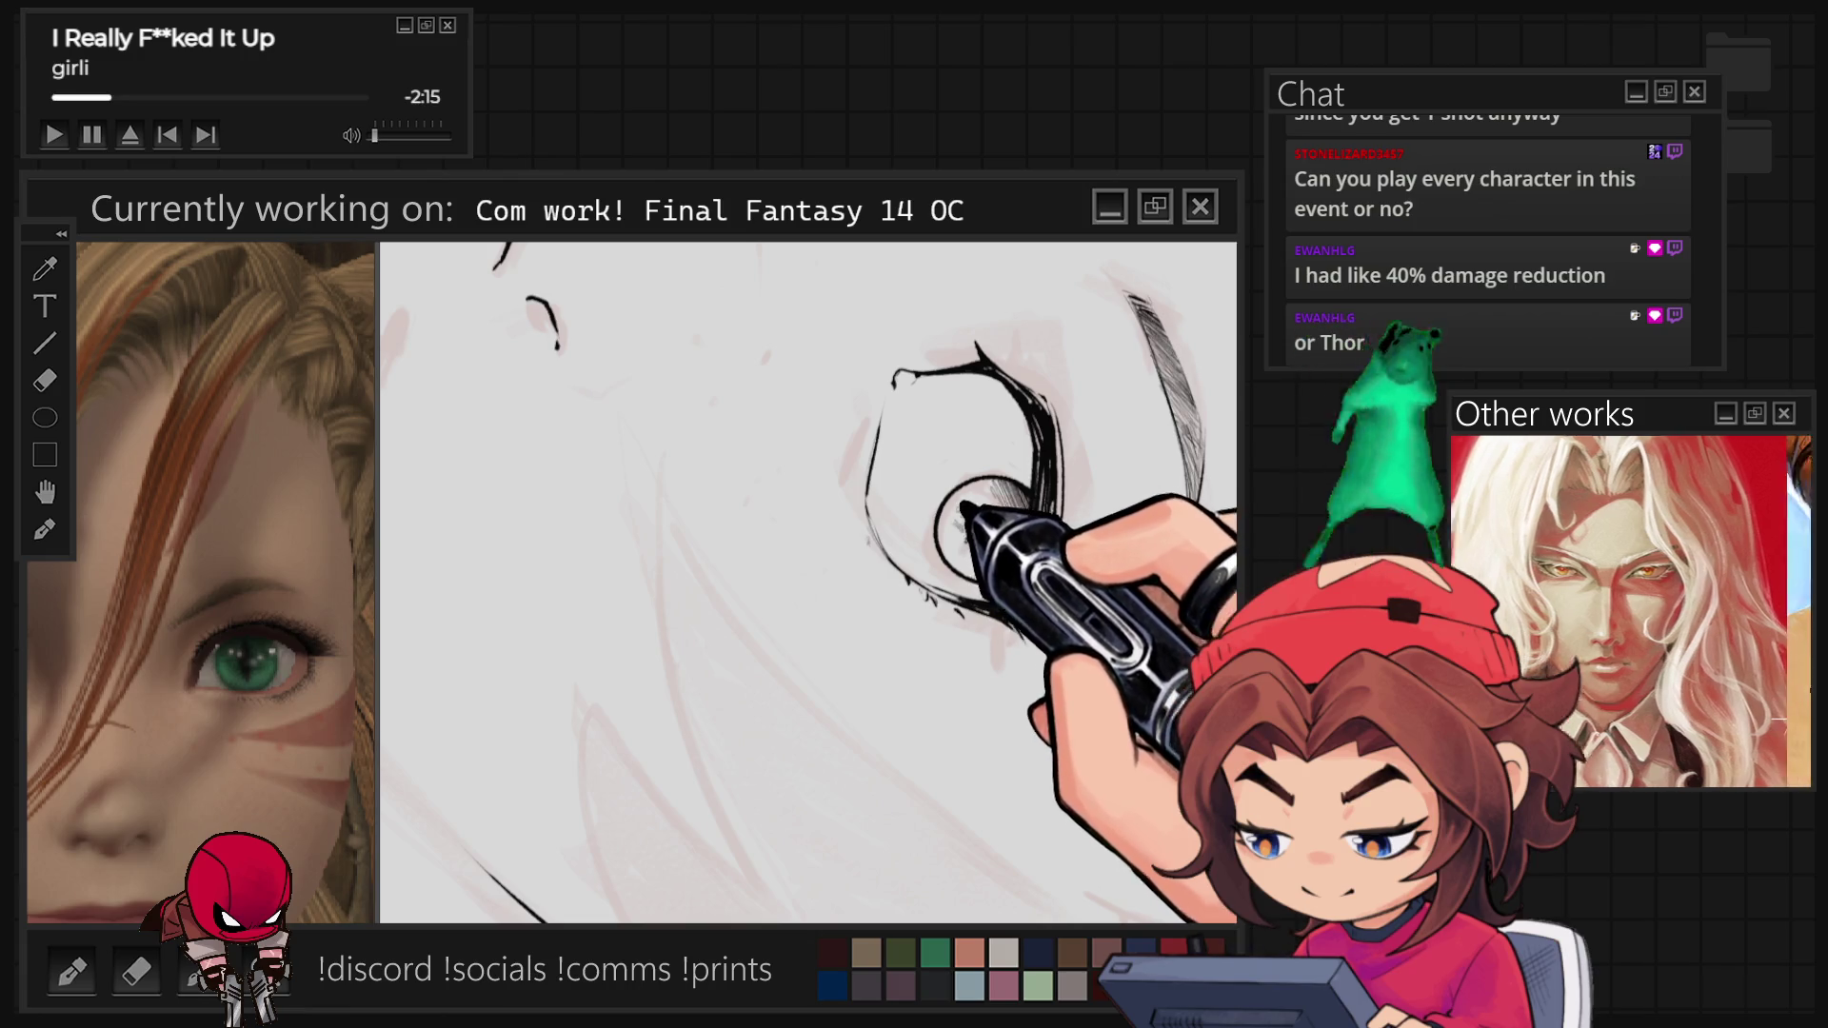
Reset the canvas view with Ctrl+0 to see the whole right eye straight.
key(ctrl+0)
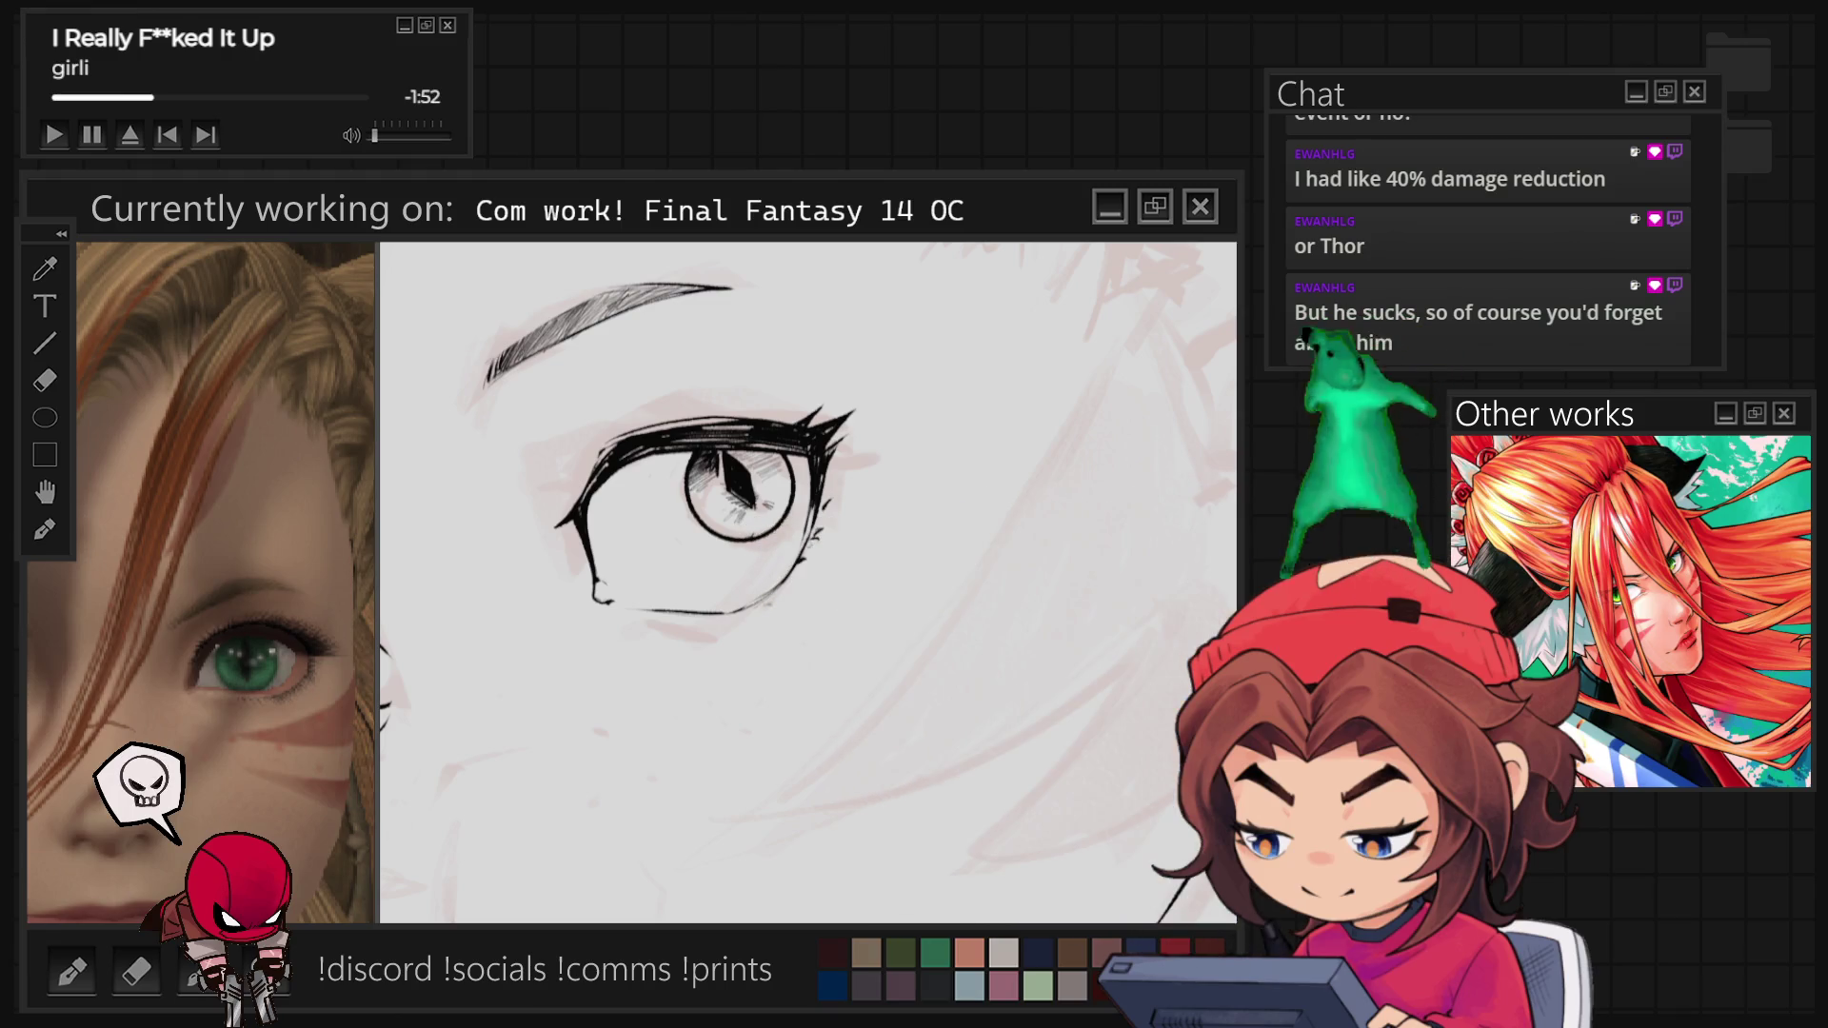
Rotate the canvas around the right eye to a comfortable inking angle.
scroll(743, 473, up, 1)
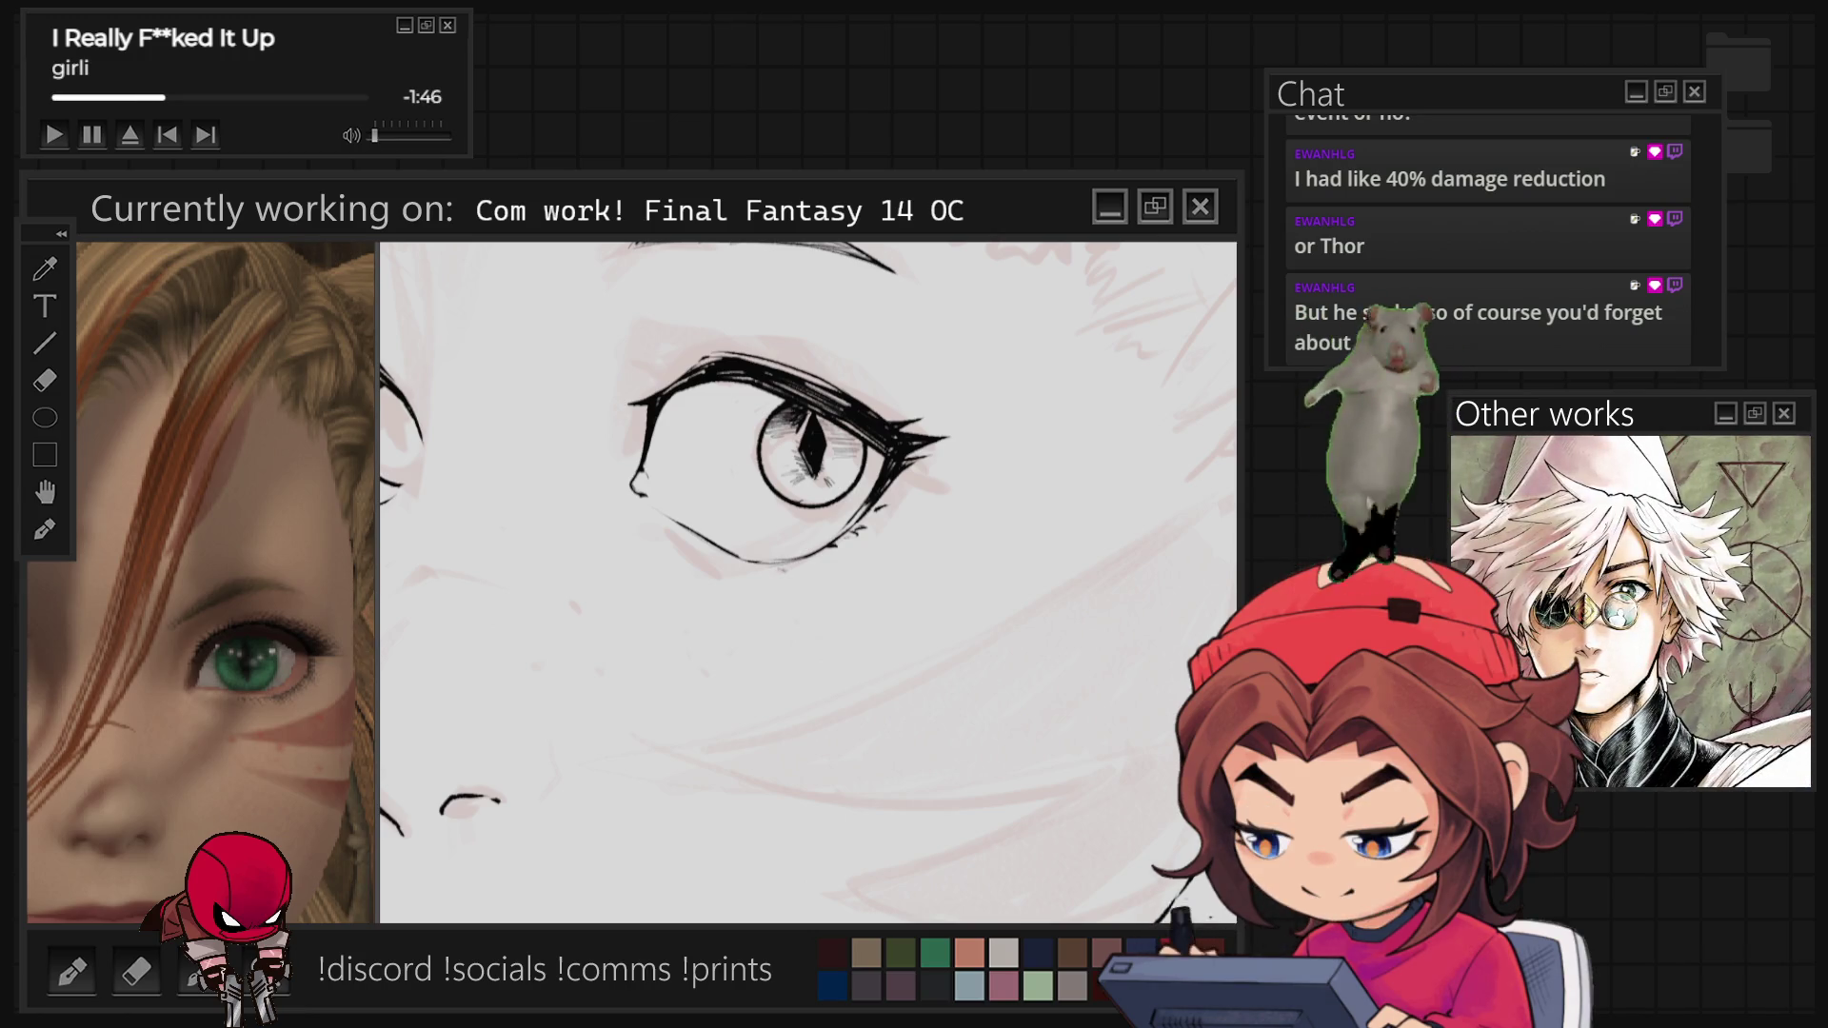
drag(914, 533, 874, 446)
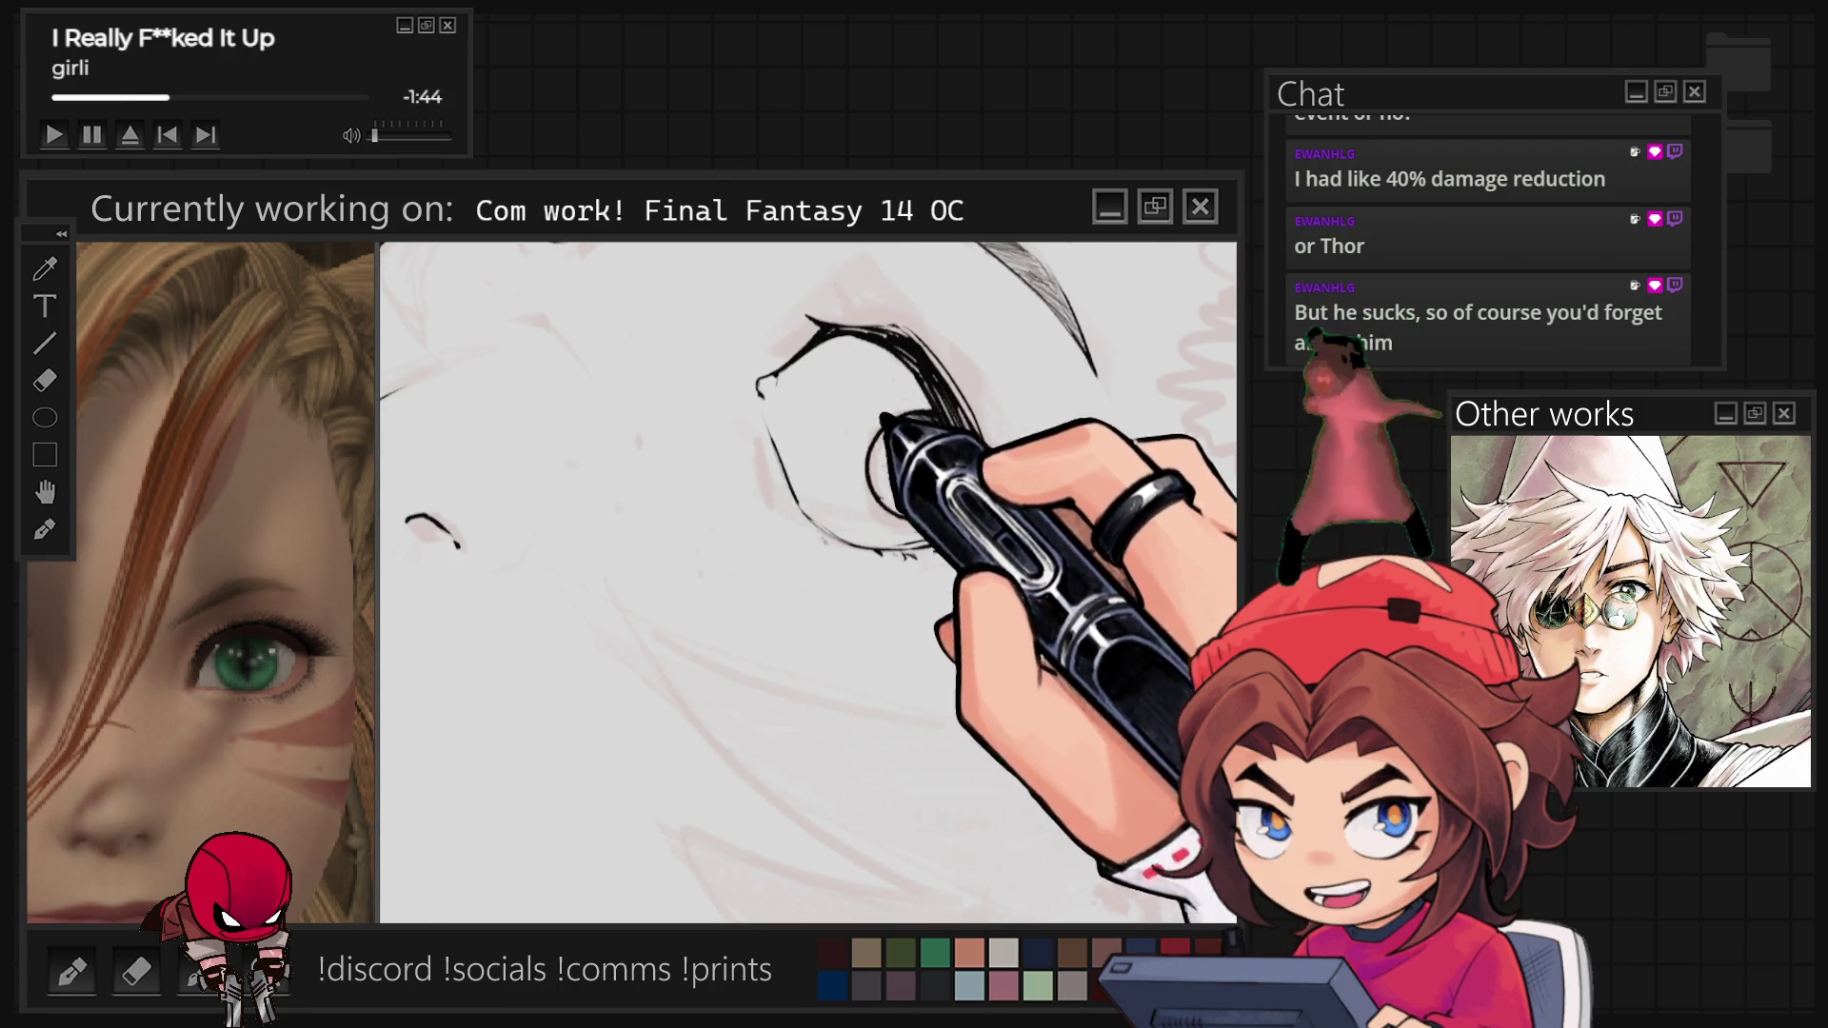
drag(914, 533, 990, 633)
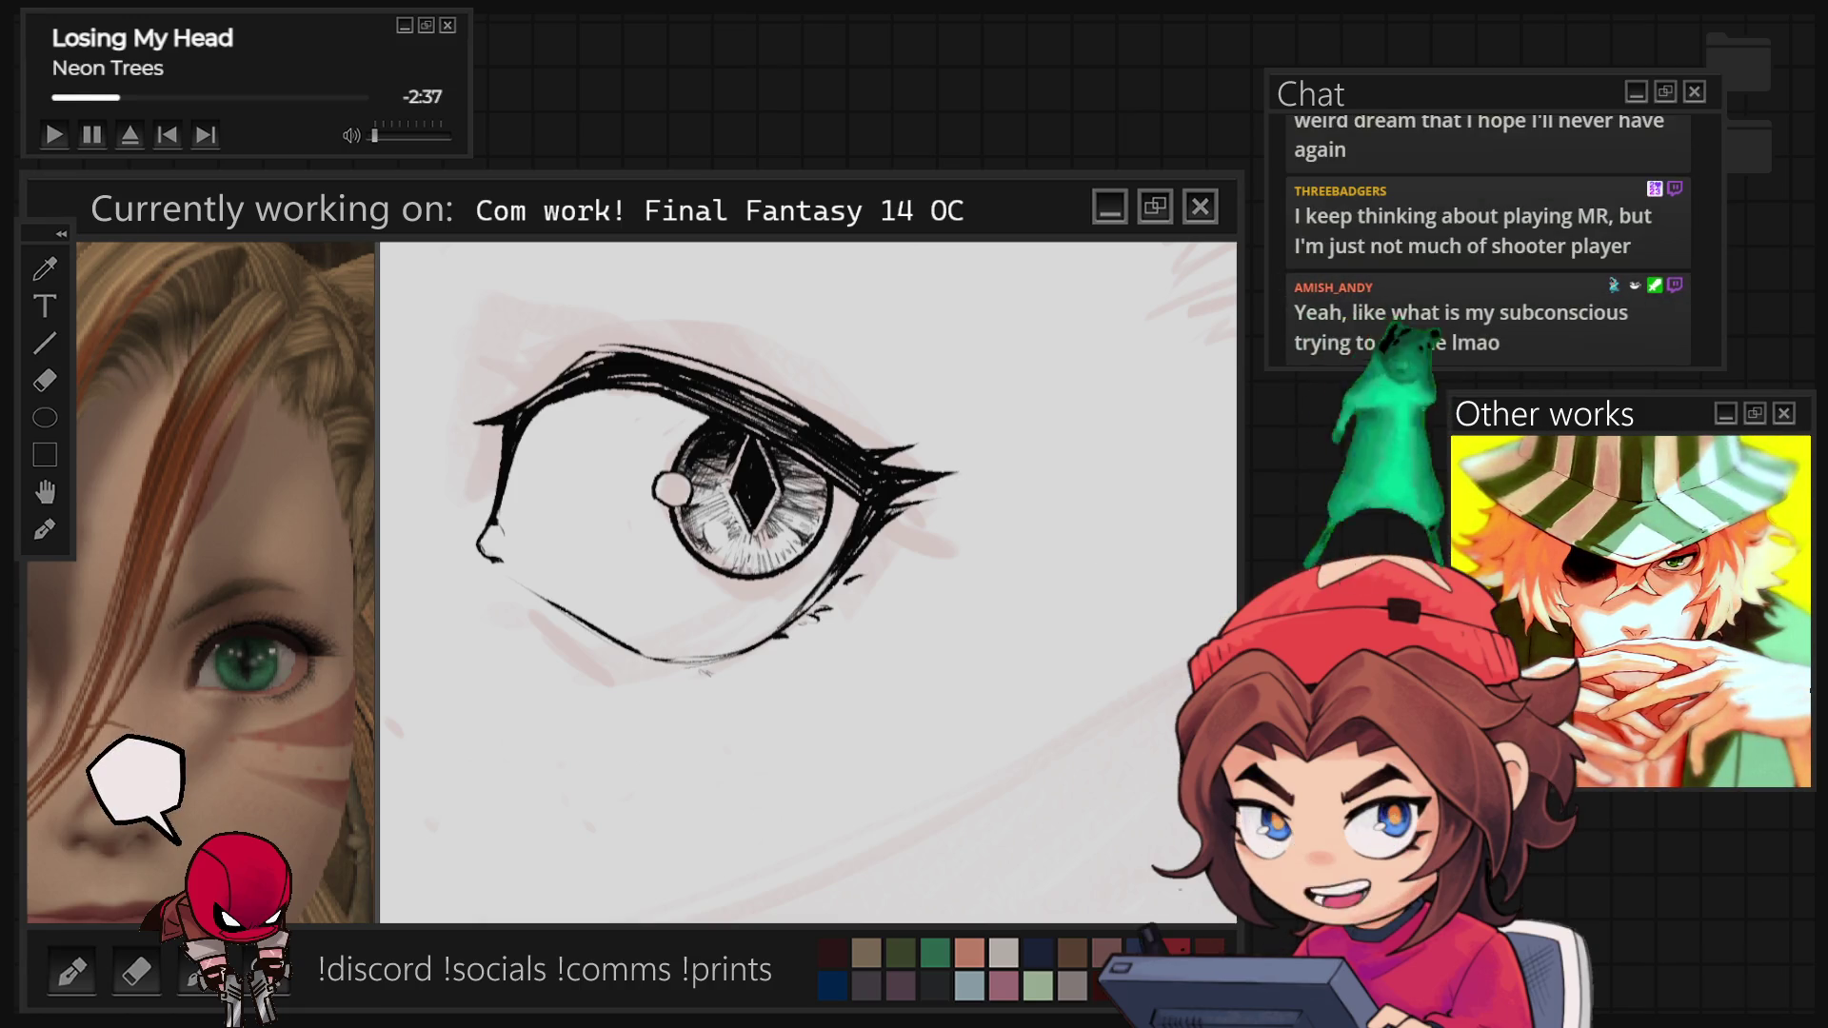
scroll(809, 581, up, 3)
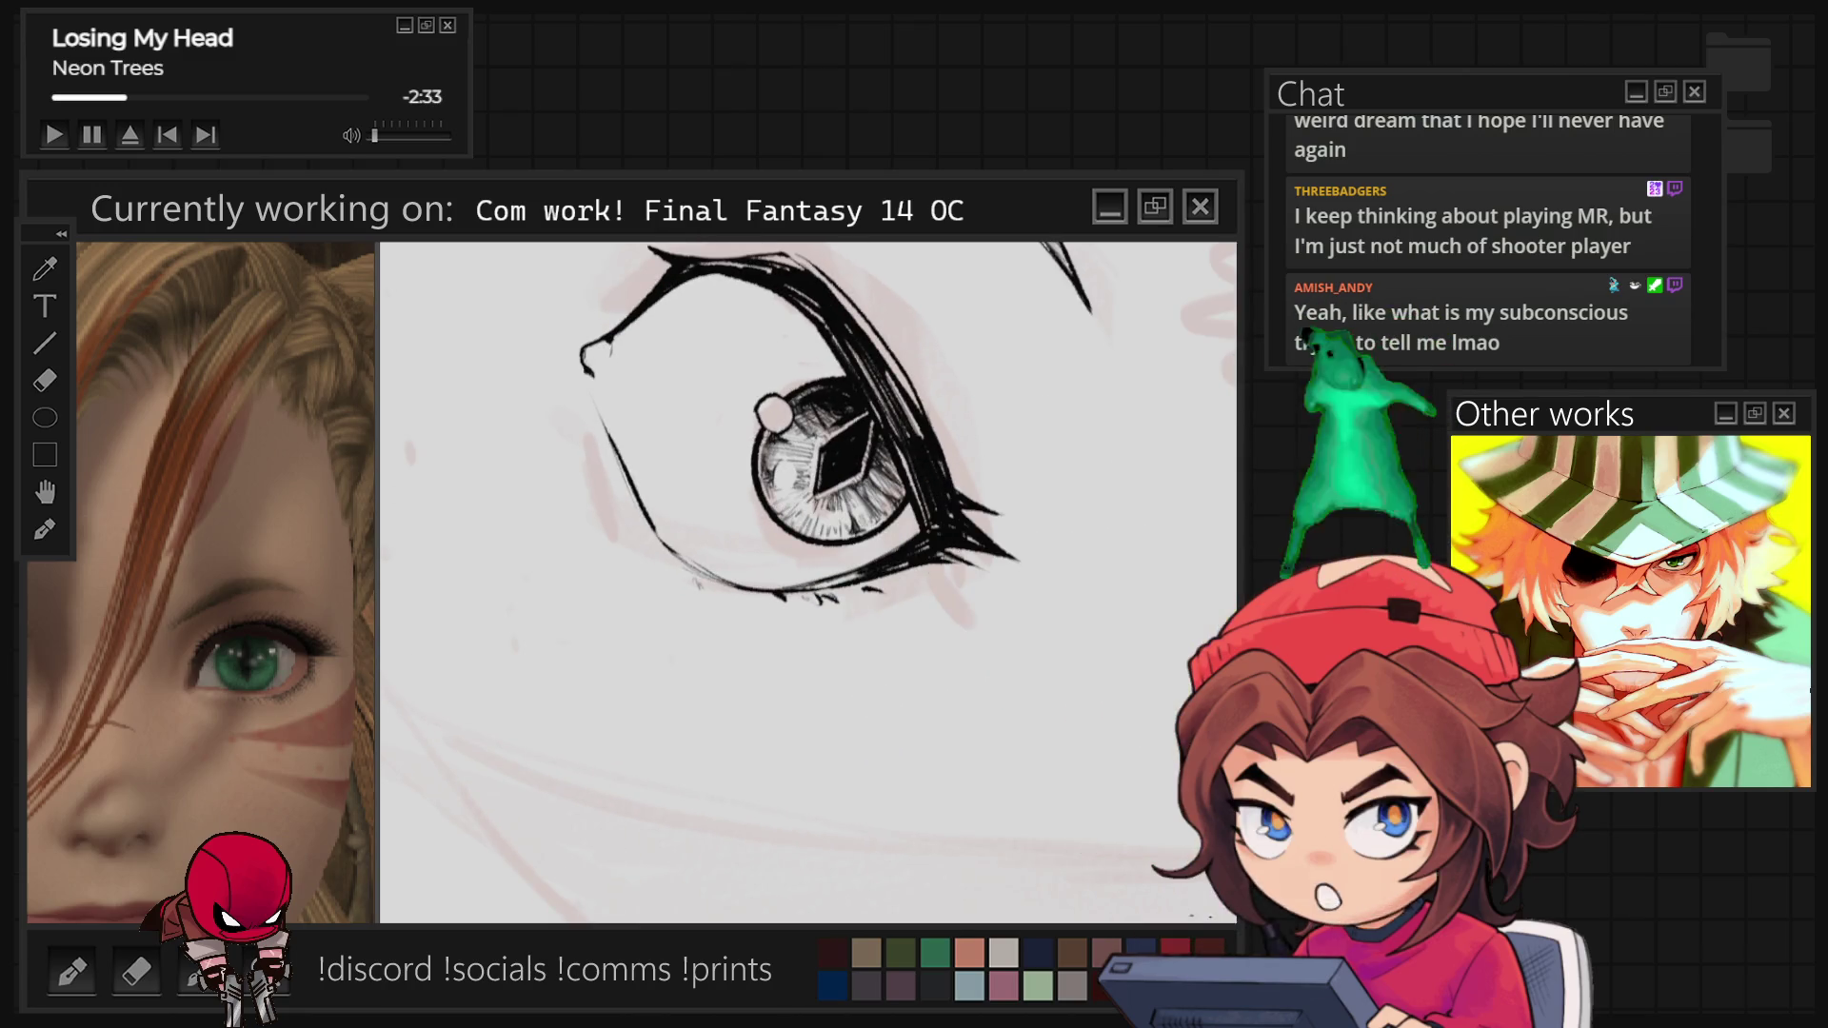
scroll(809, 580, down, 2)
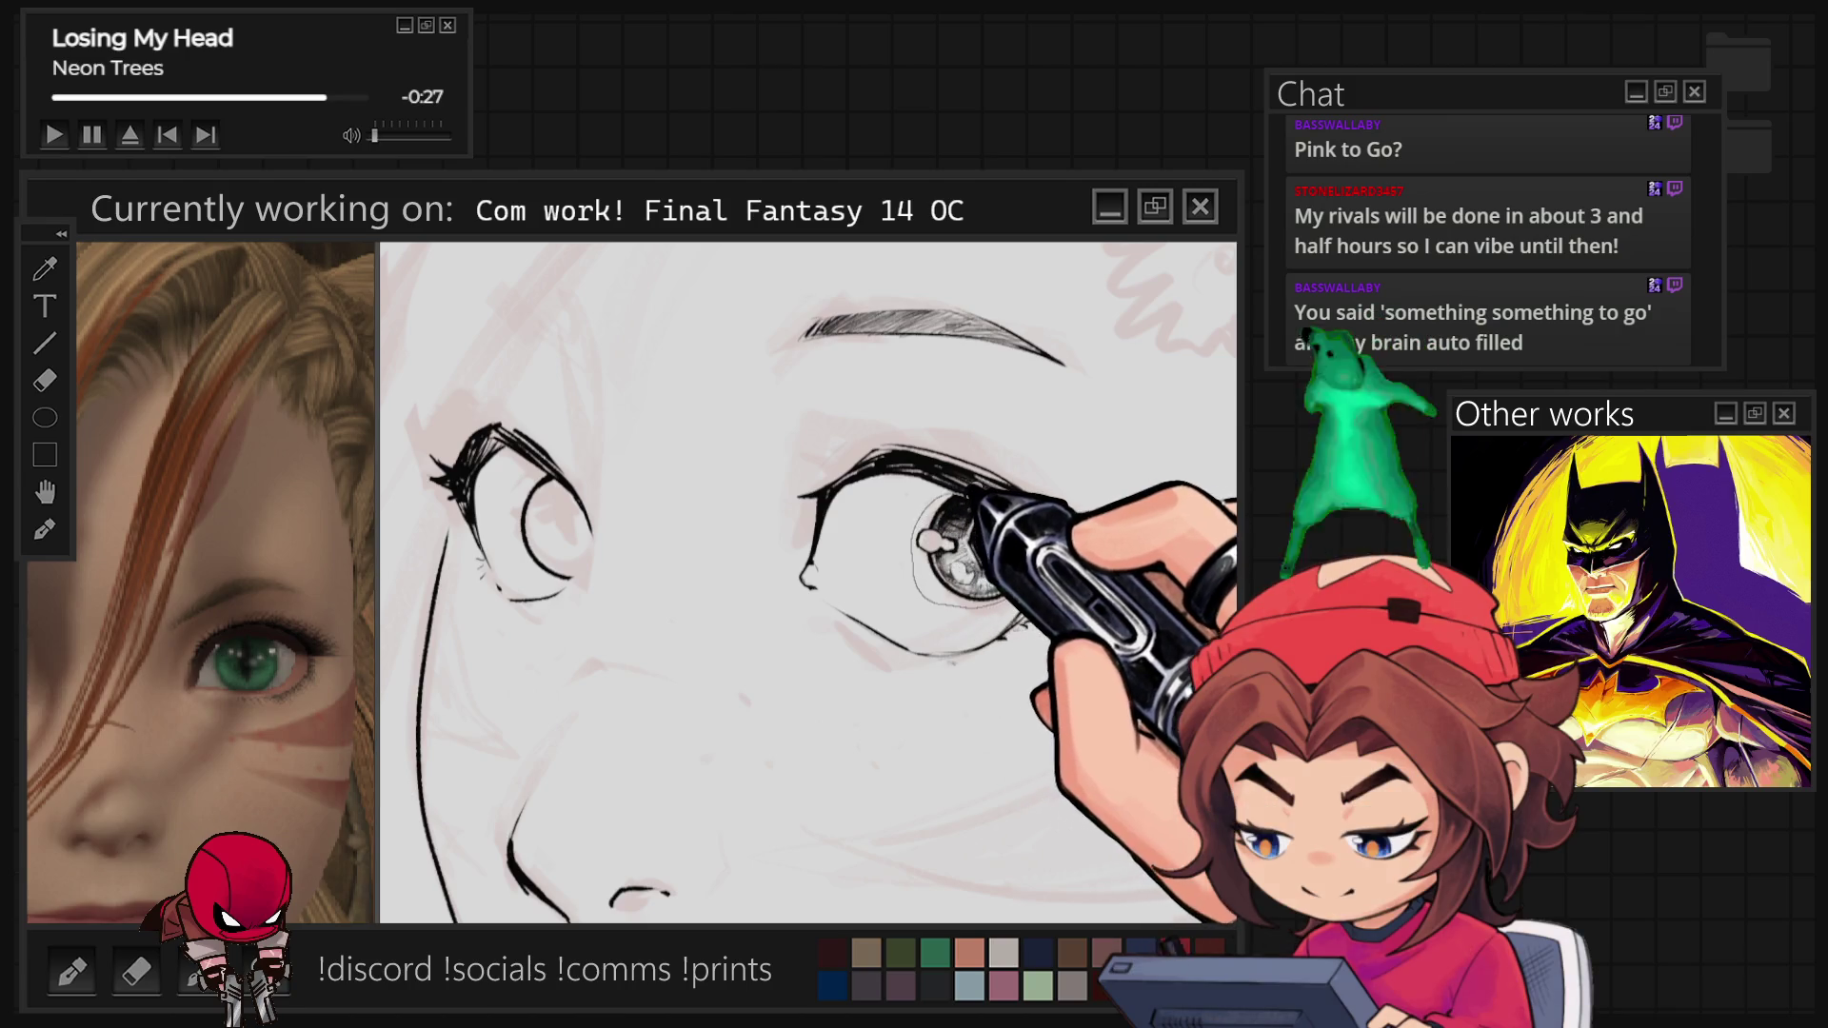
Lasso-select the finished iris and place a copy into the empty second eye.
drag(916, 547, 920, 541)
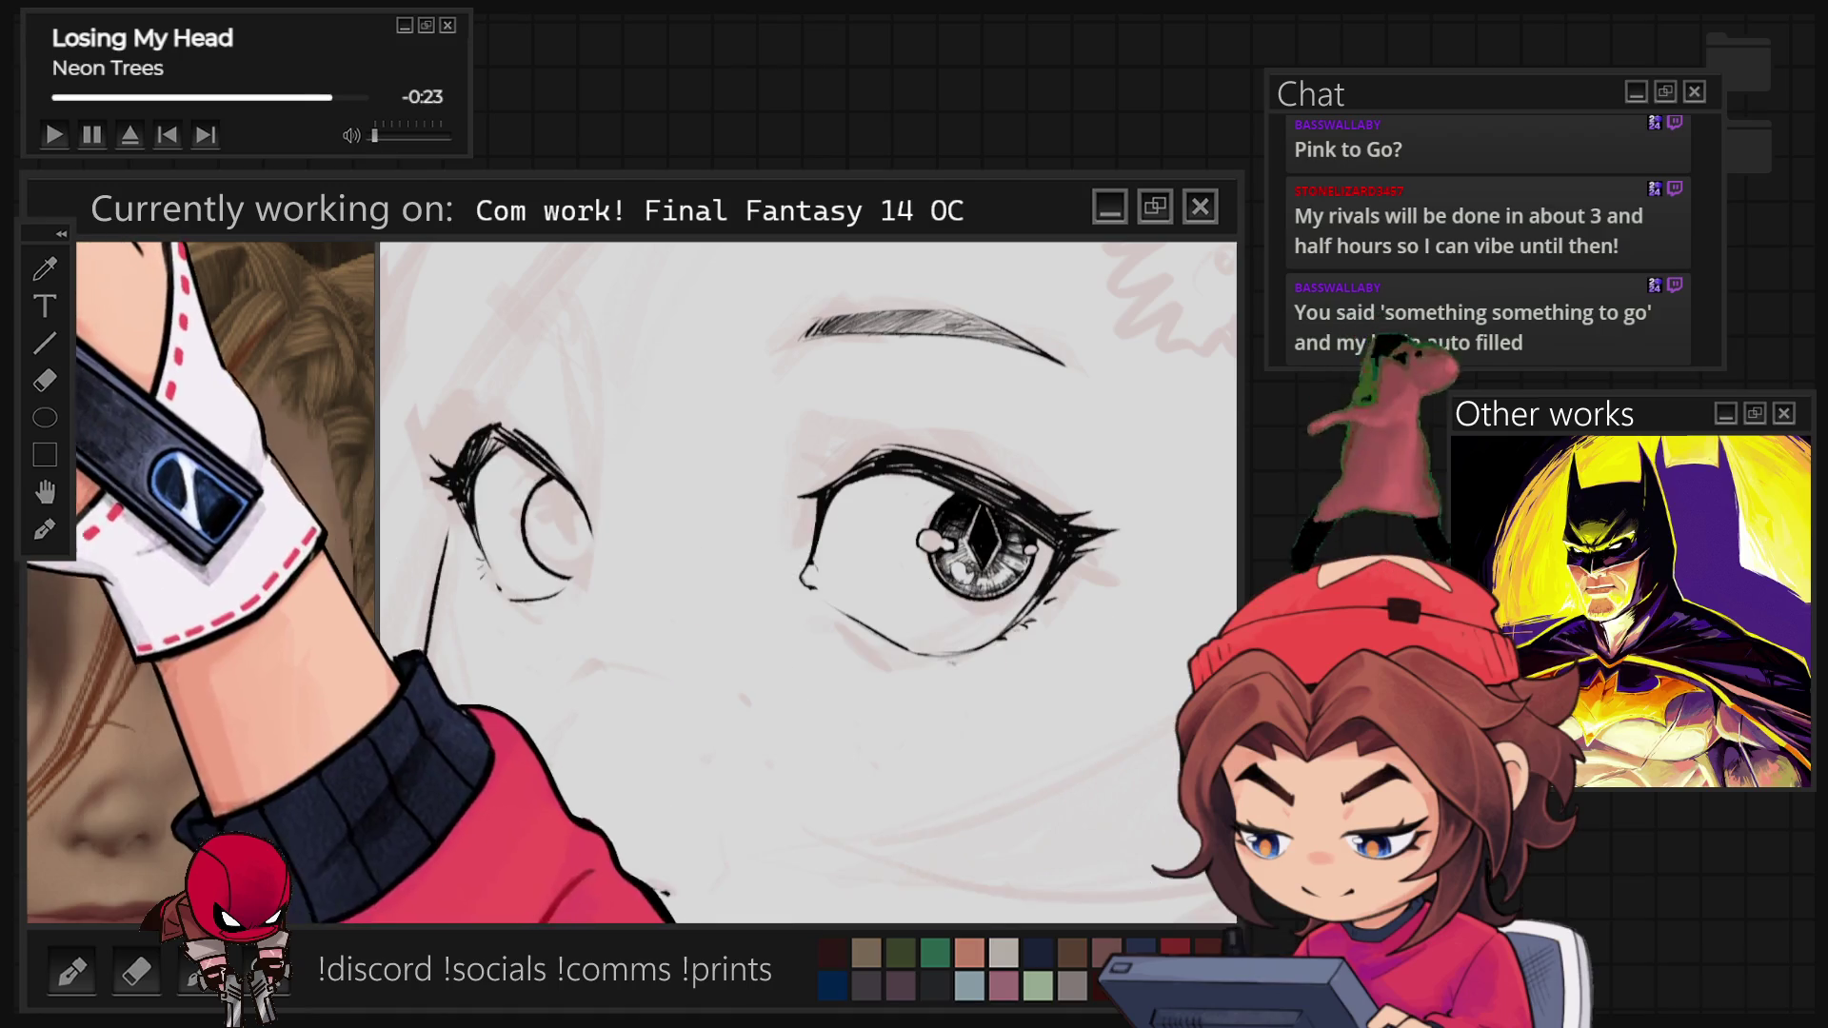
mouse_move(1024, 562)
mouse_down()
mouse_move(687, 576)
mouse_move(619, 542)
mouse_up()
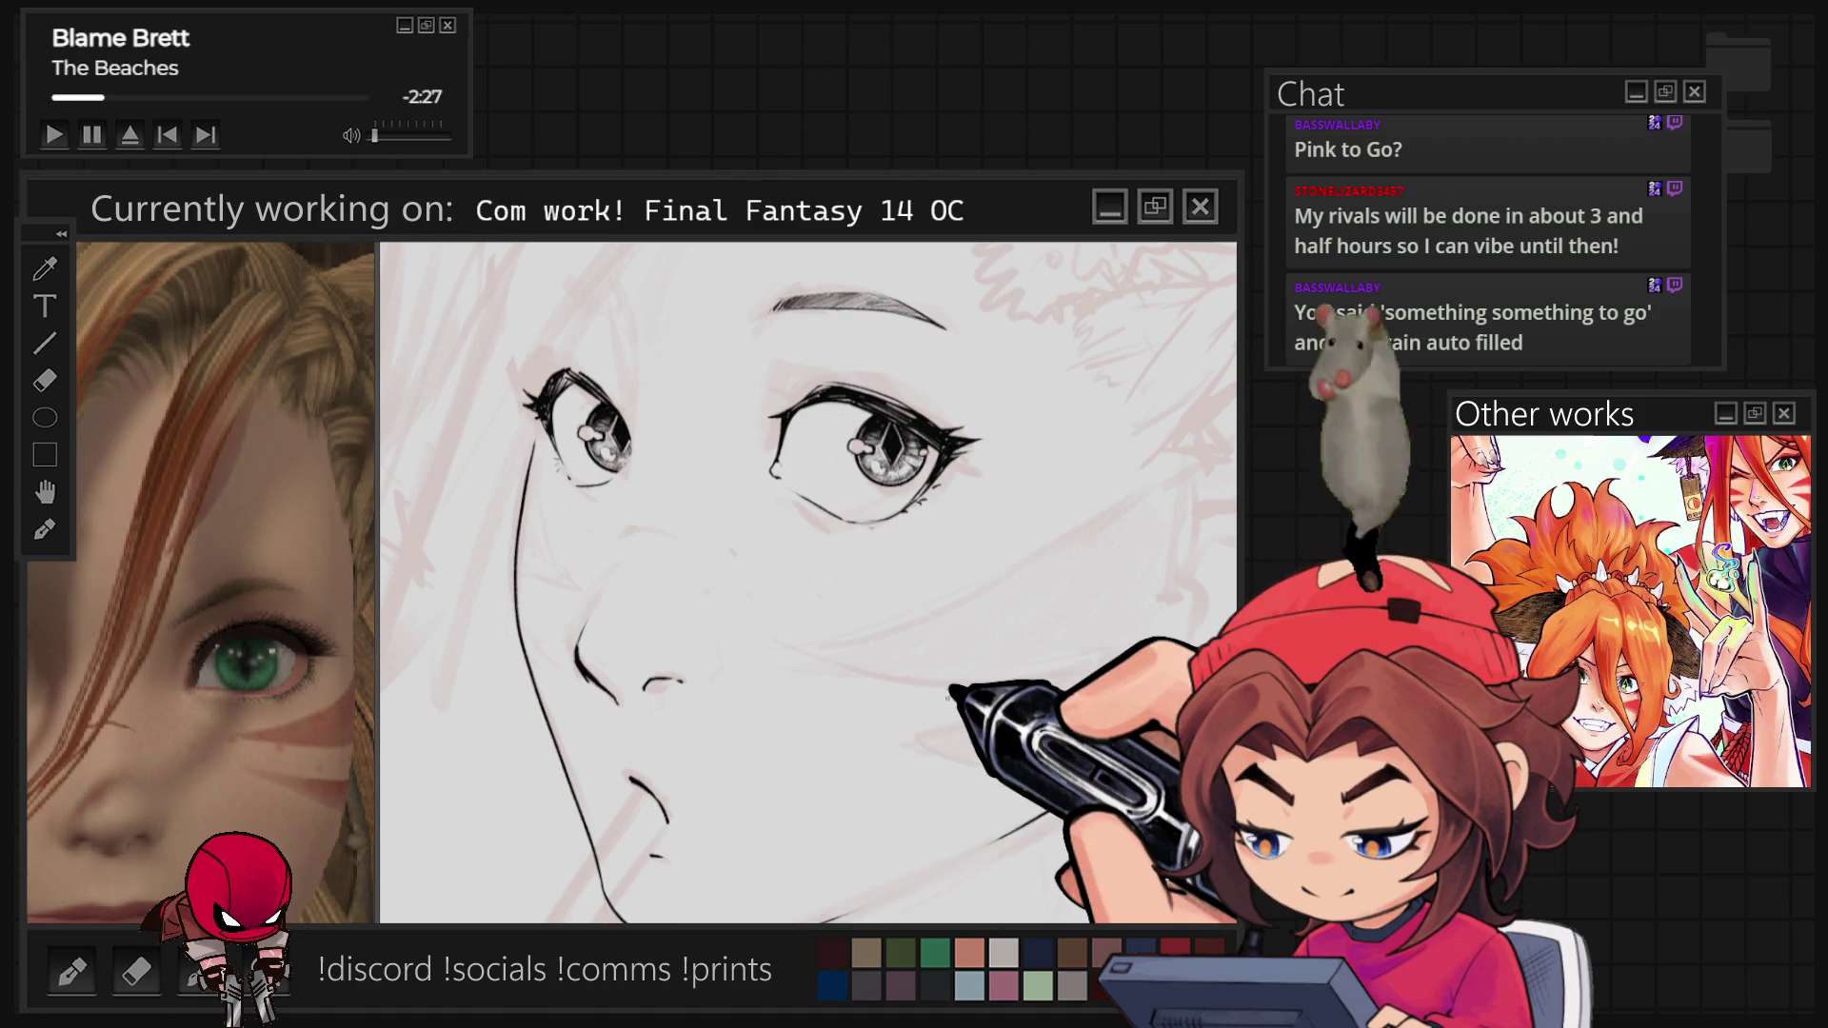
key(ctrl+minus)
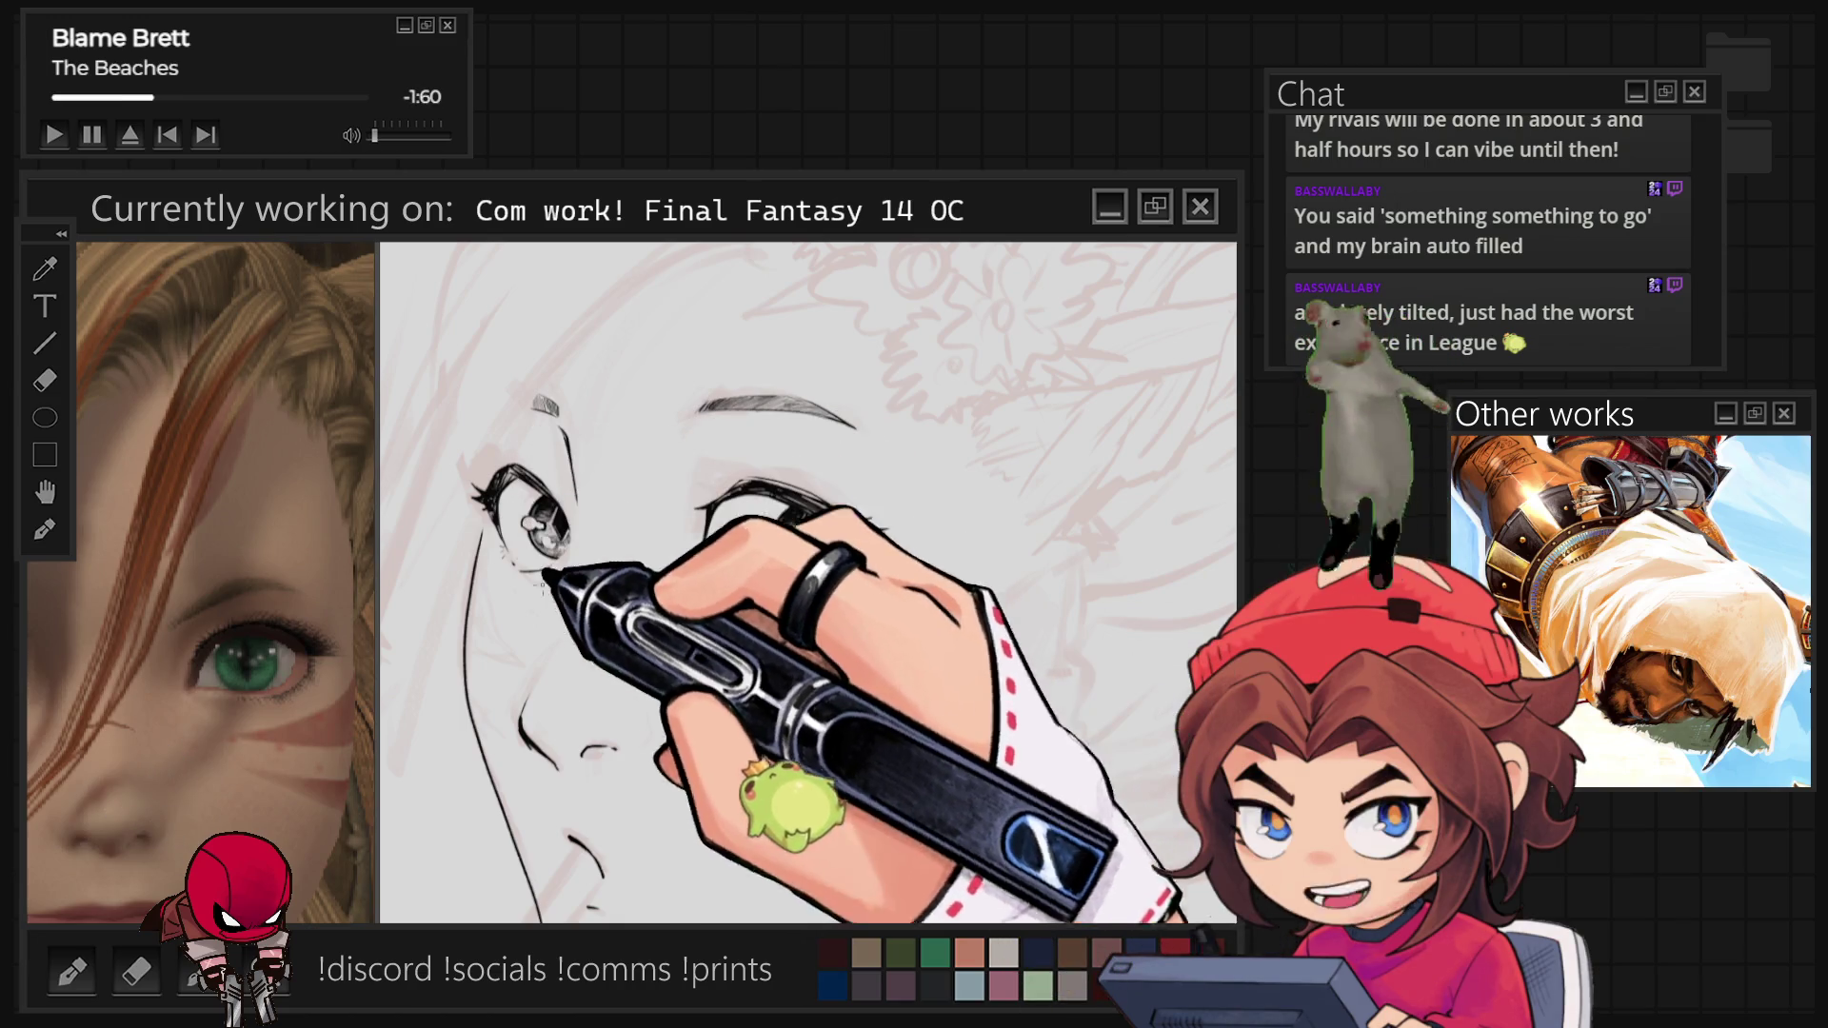
scroll(545, 732, up, 2)
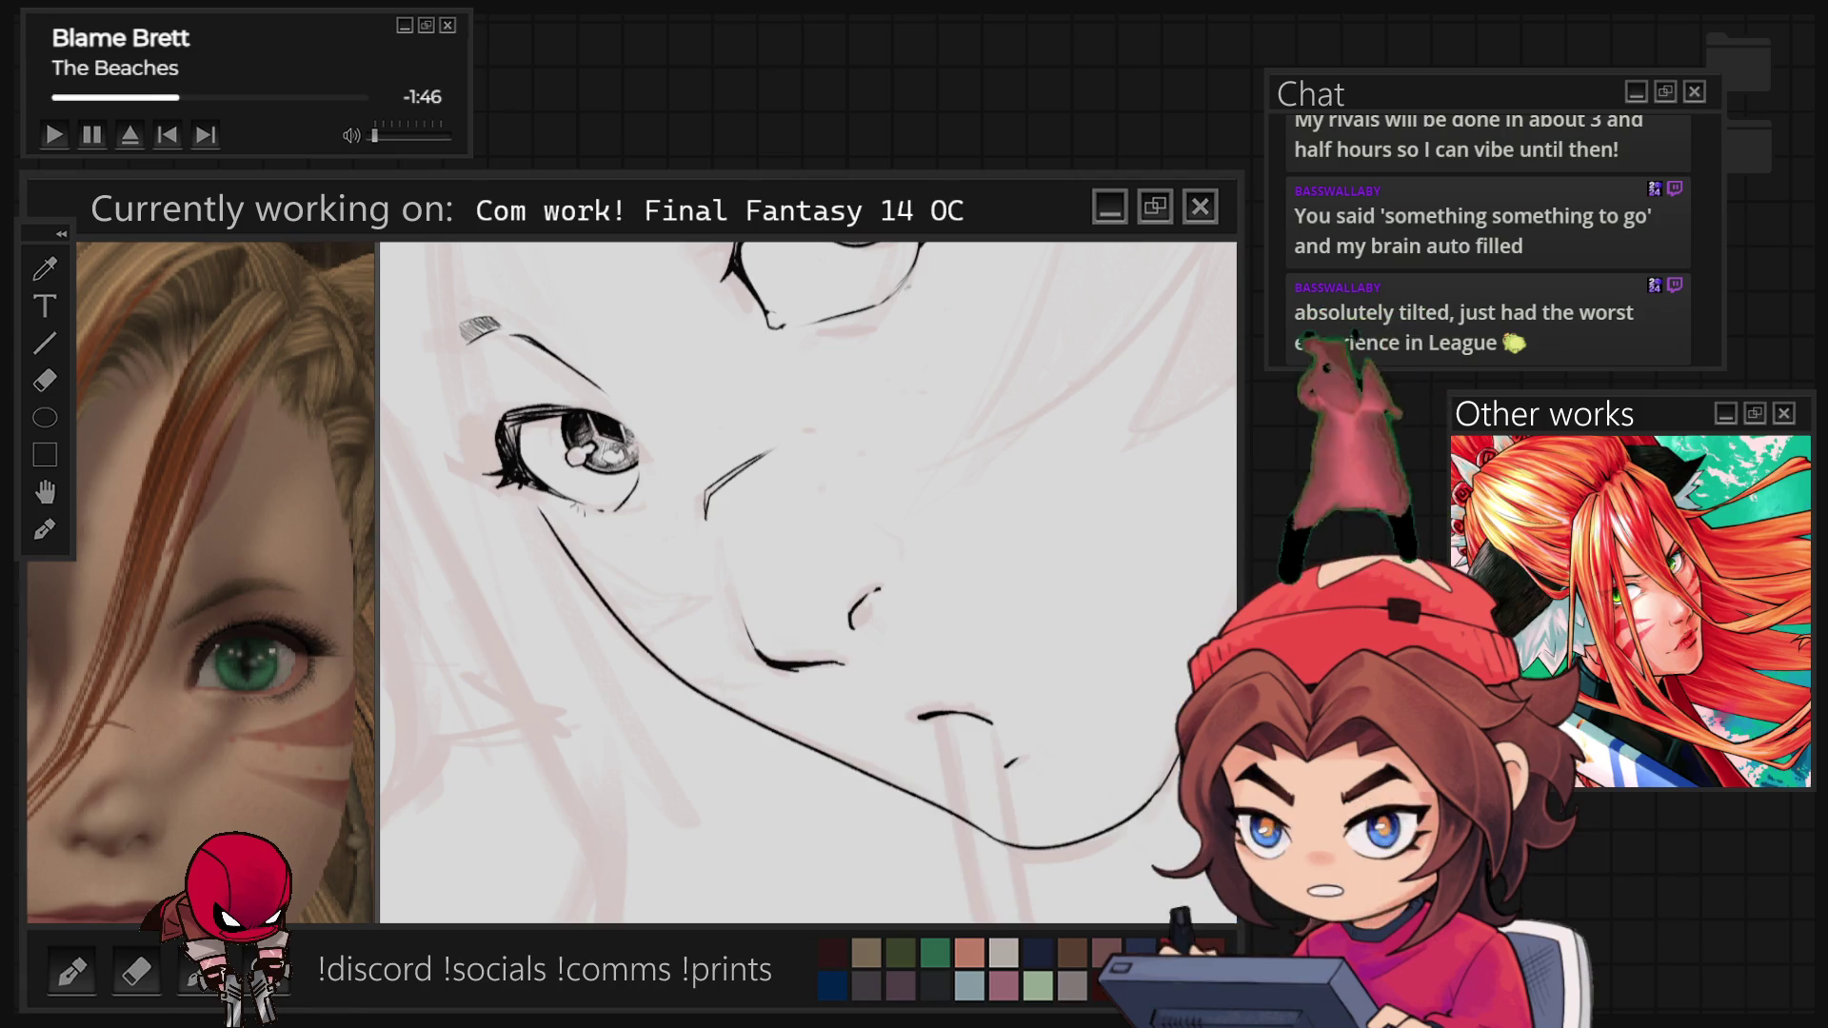
key(ctrl+0)
key(ctrl+minus)
key(ctrl+minus)
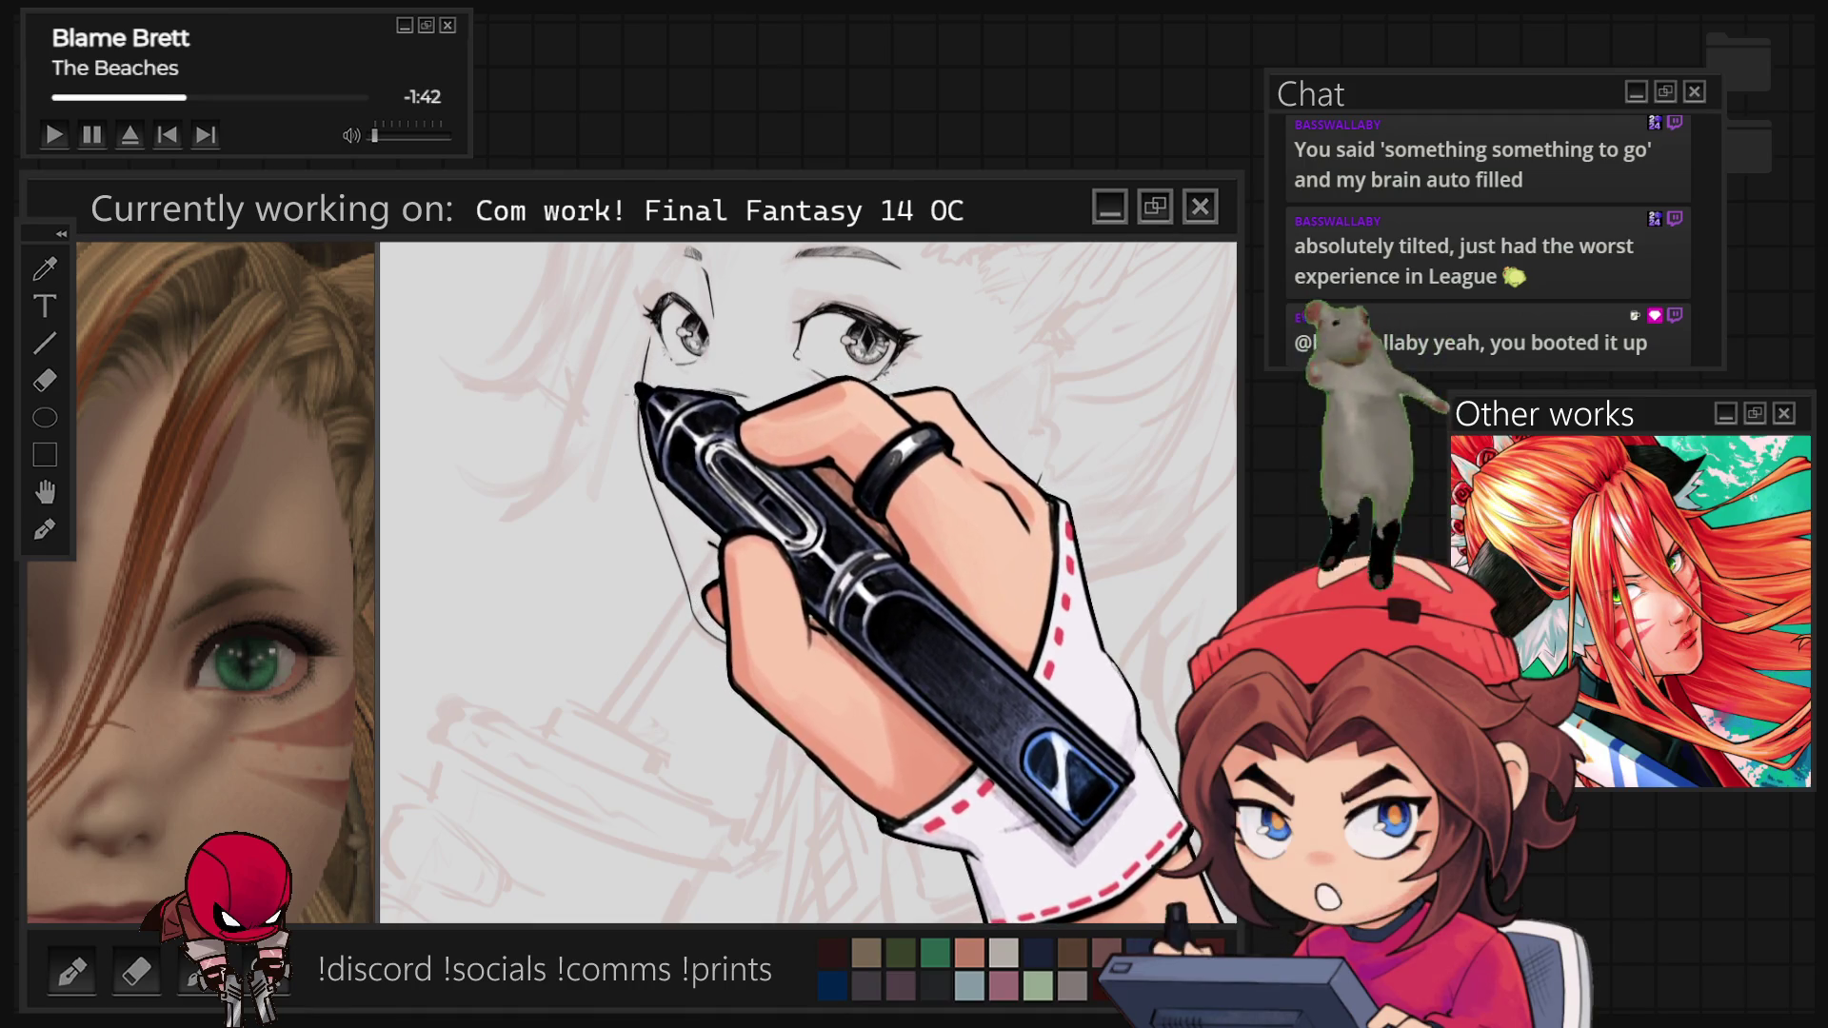
key(ctrl+minus)
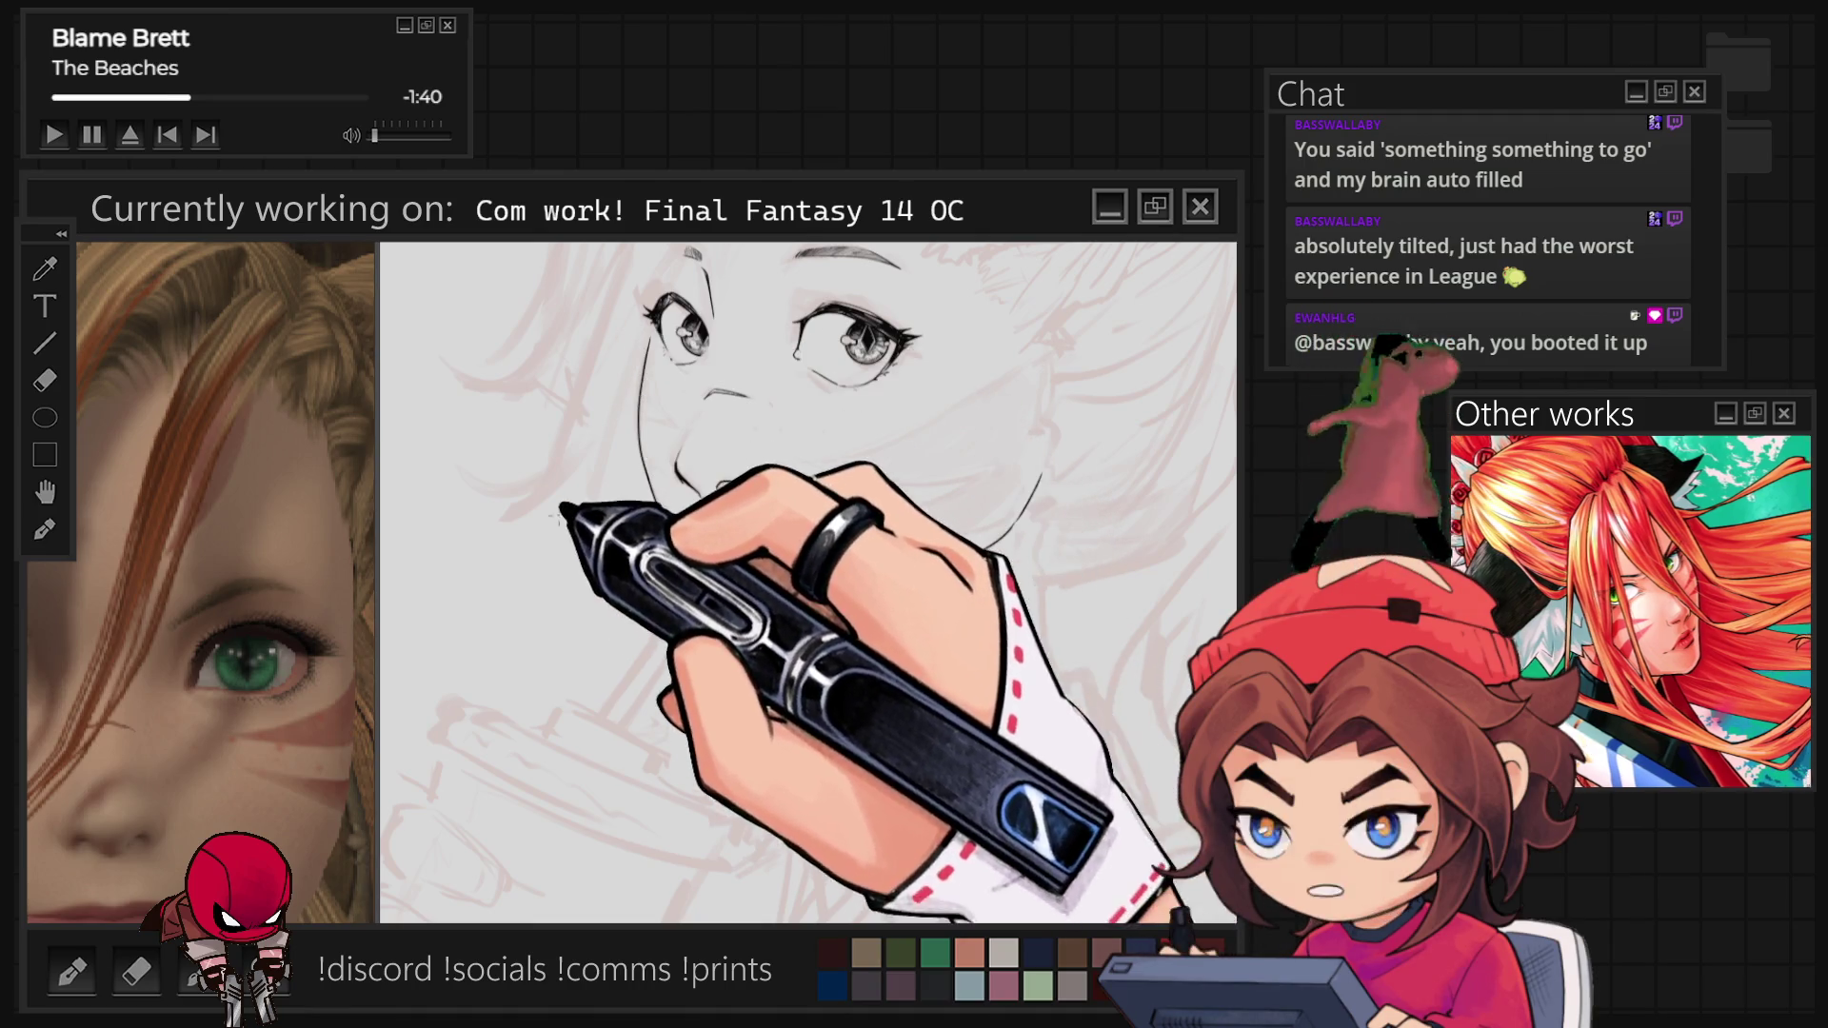
key(ctrl+plus)
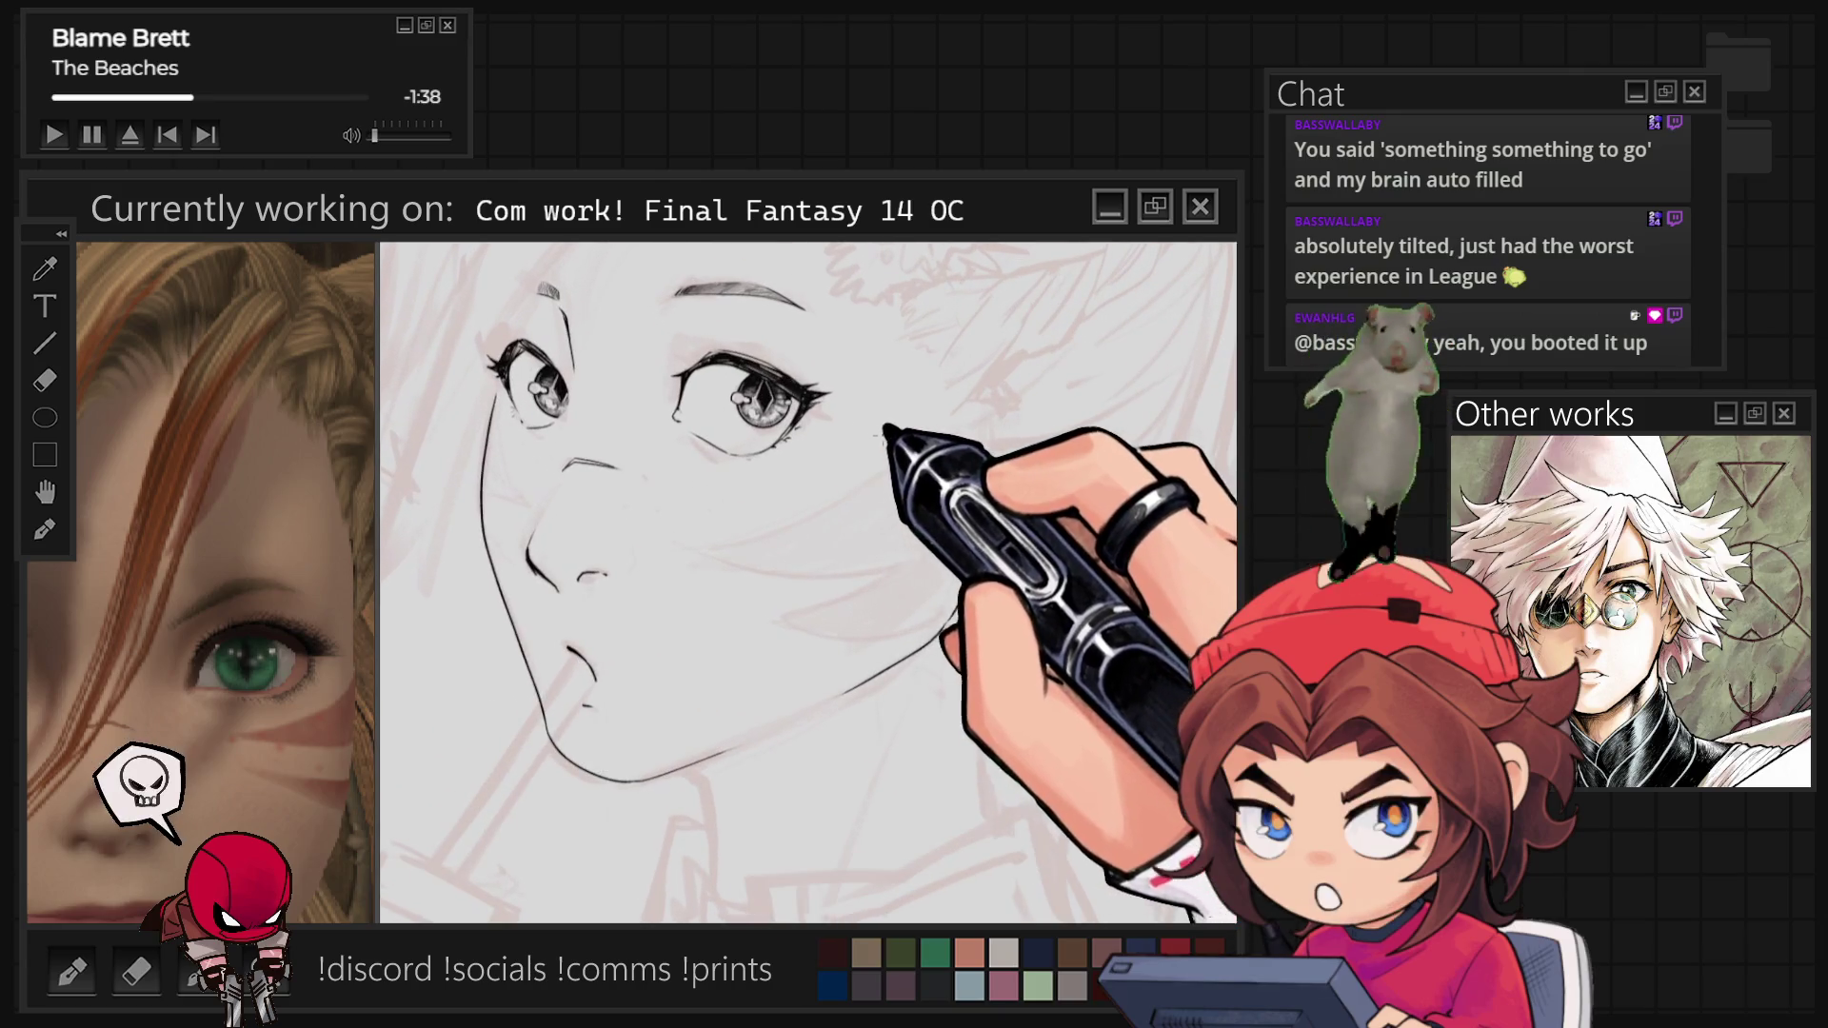
key(ctrl+minus)
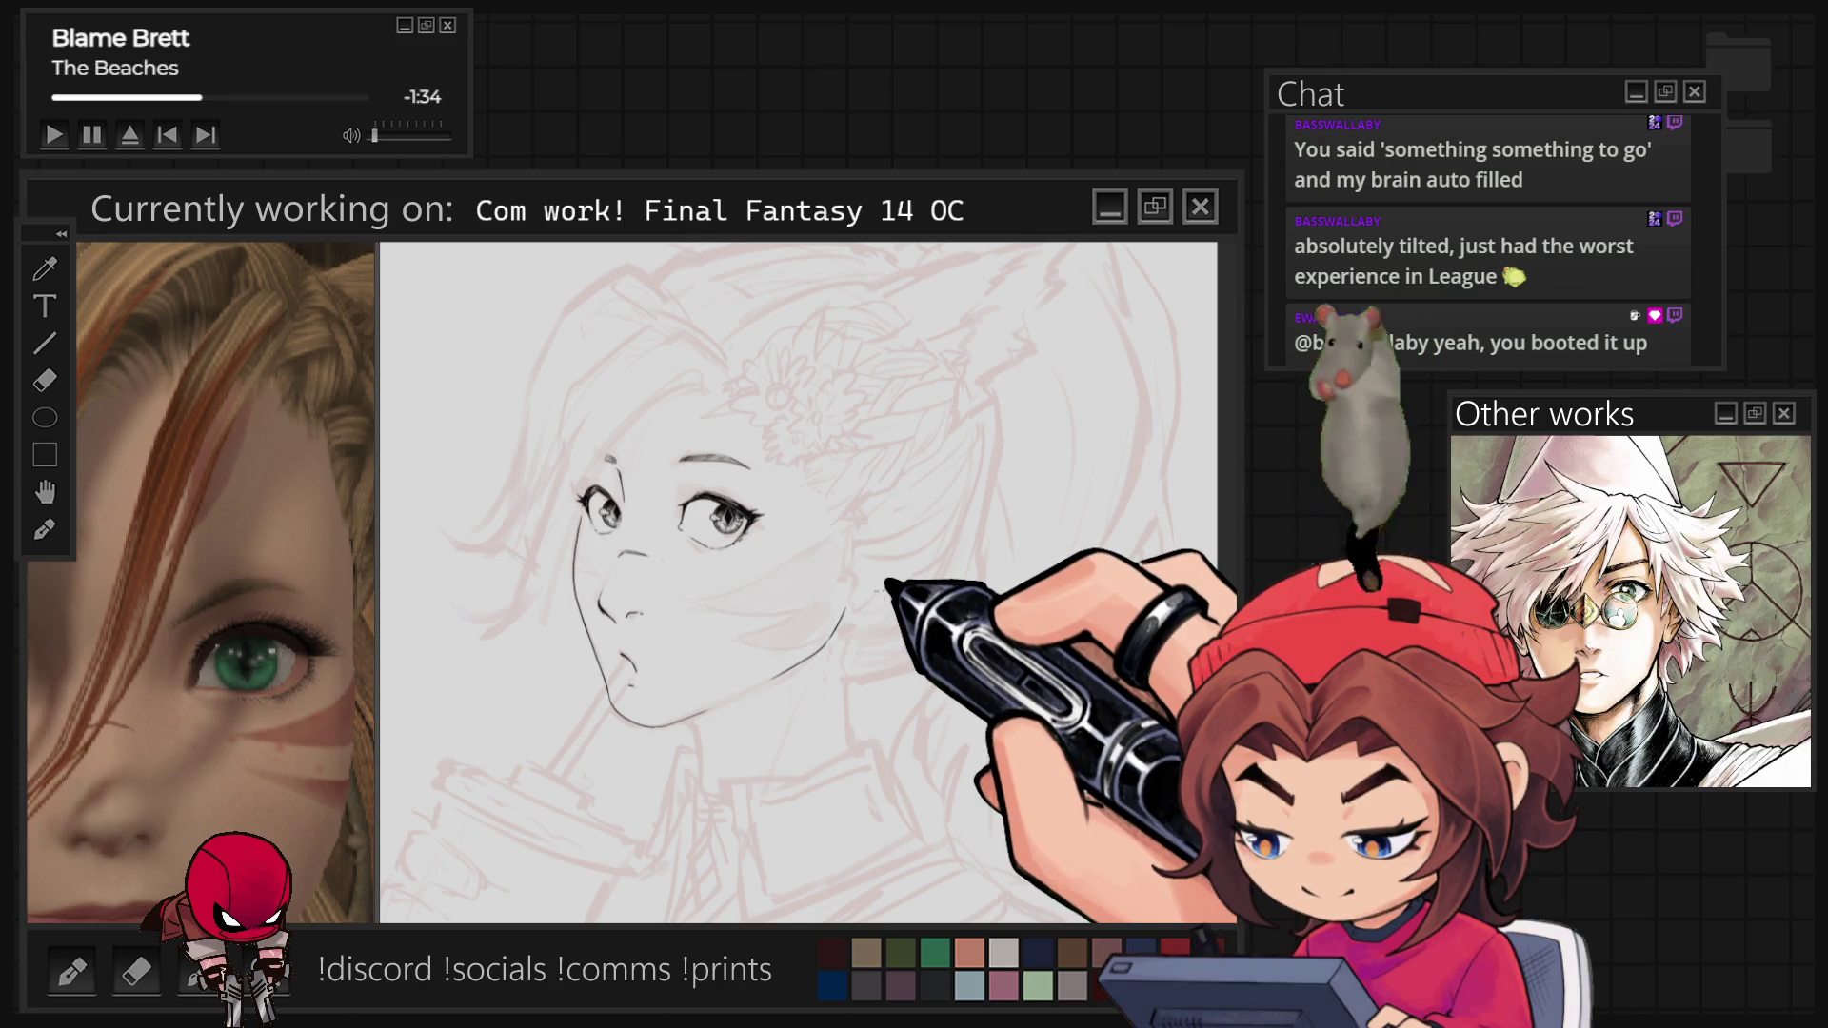
Zoom in on the eyes and nose.
key(ctrl+plus)
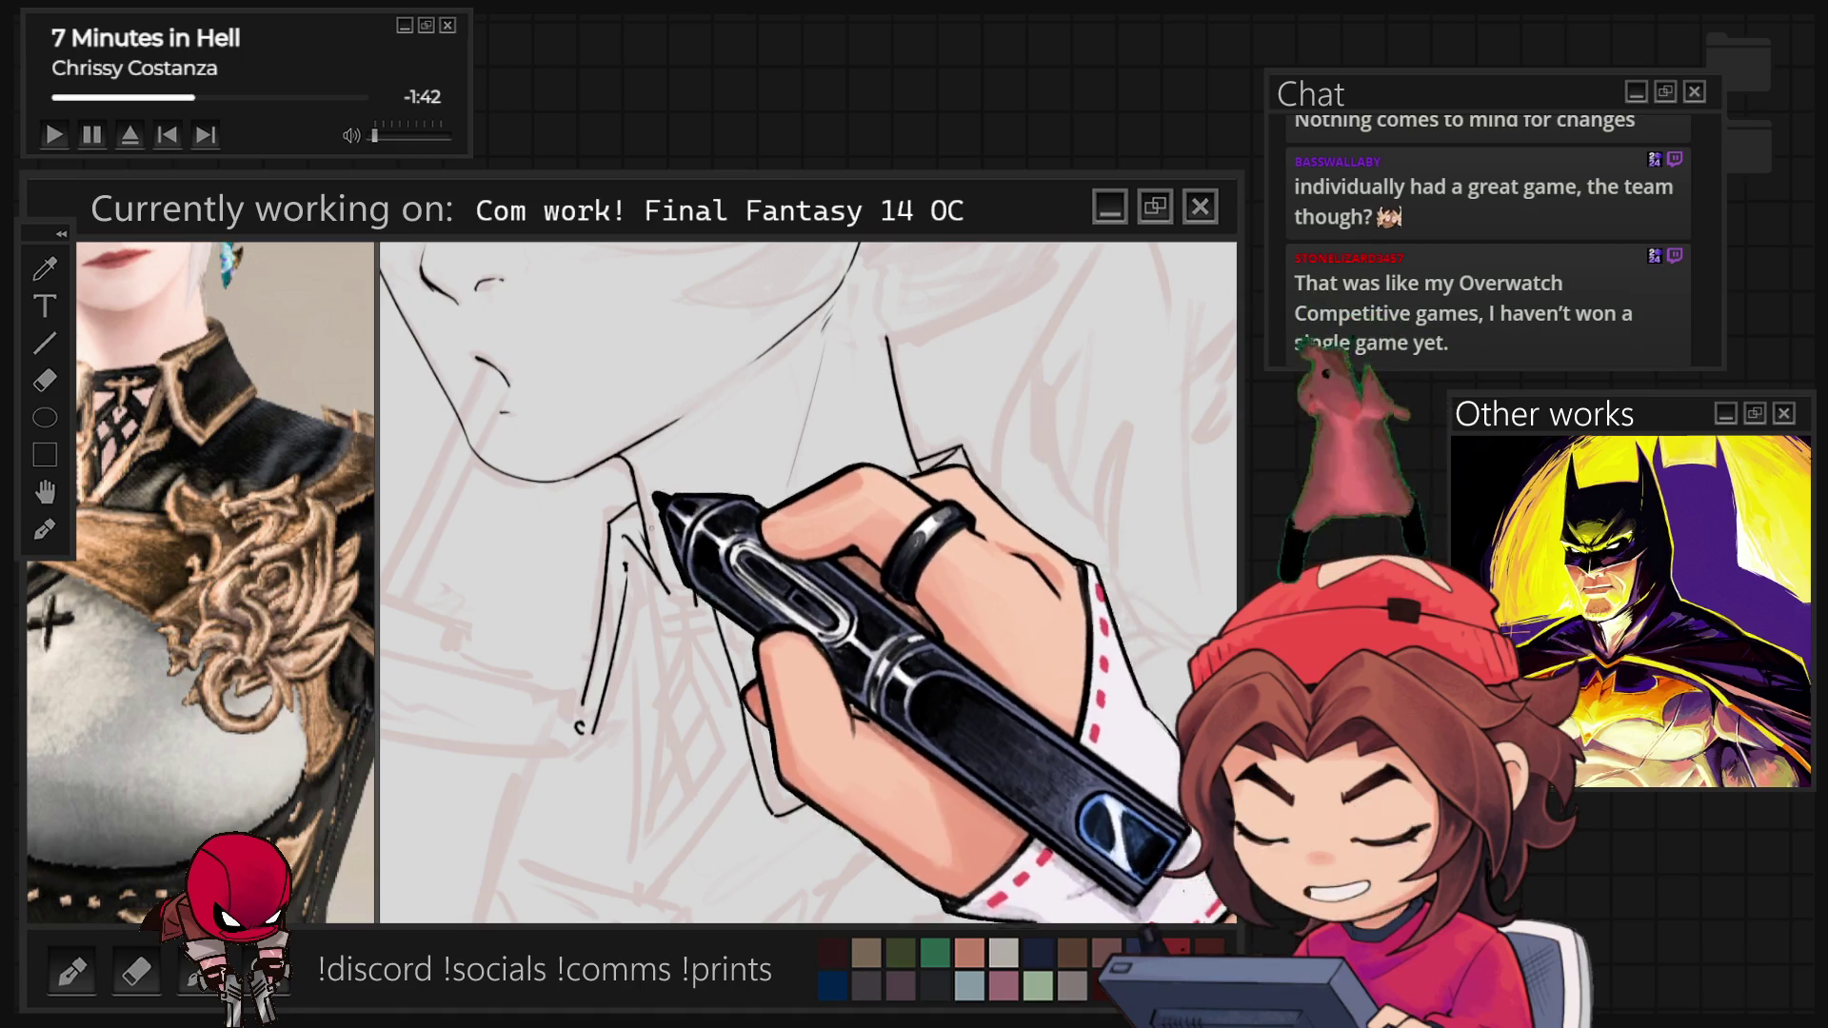
Ink the new collar lapel lines below the neck, then turn the face upright.
mouse_move(619, 757)
mouse_down()
mouse_move(590, 862)
mouse_move(609, 886)
mouse_up()
drag(679, 695, 695, 855)
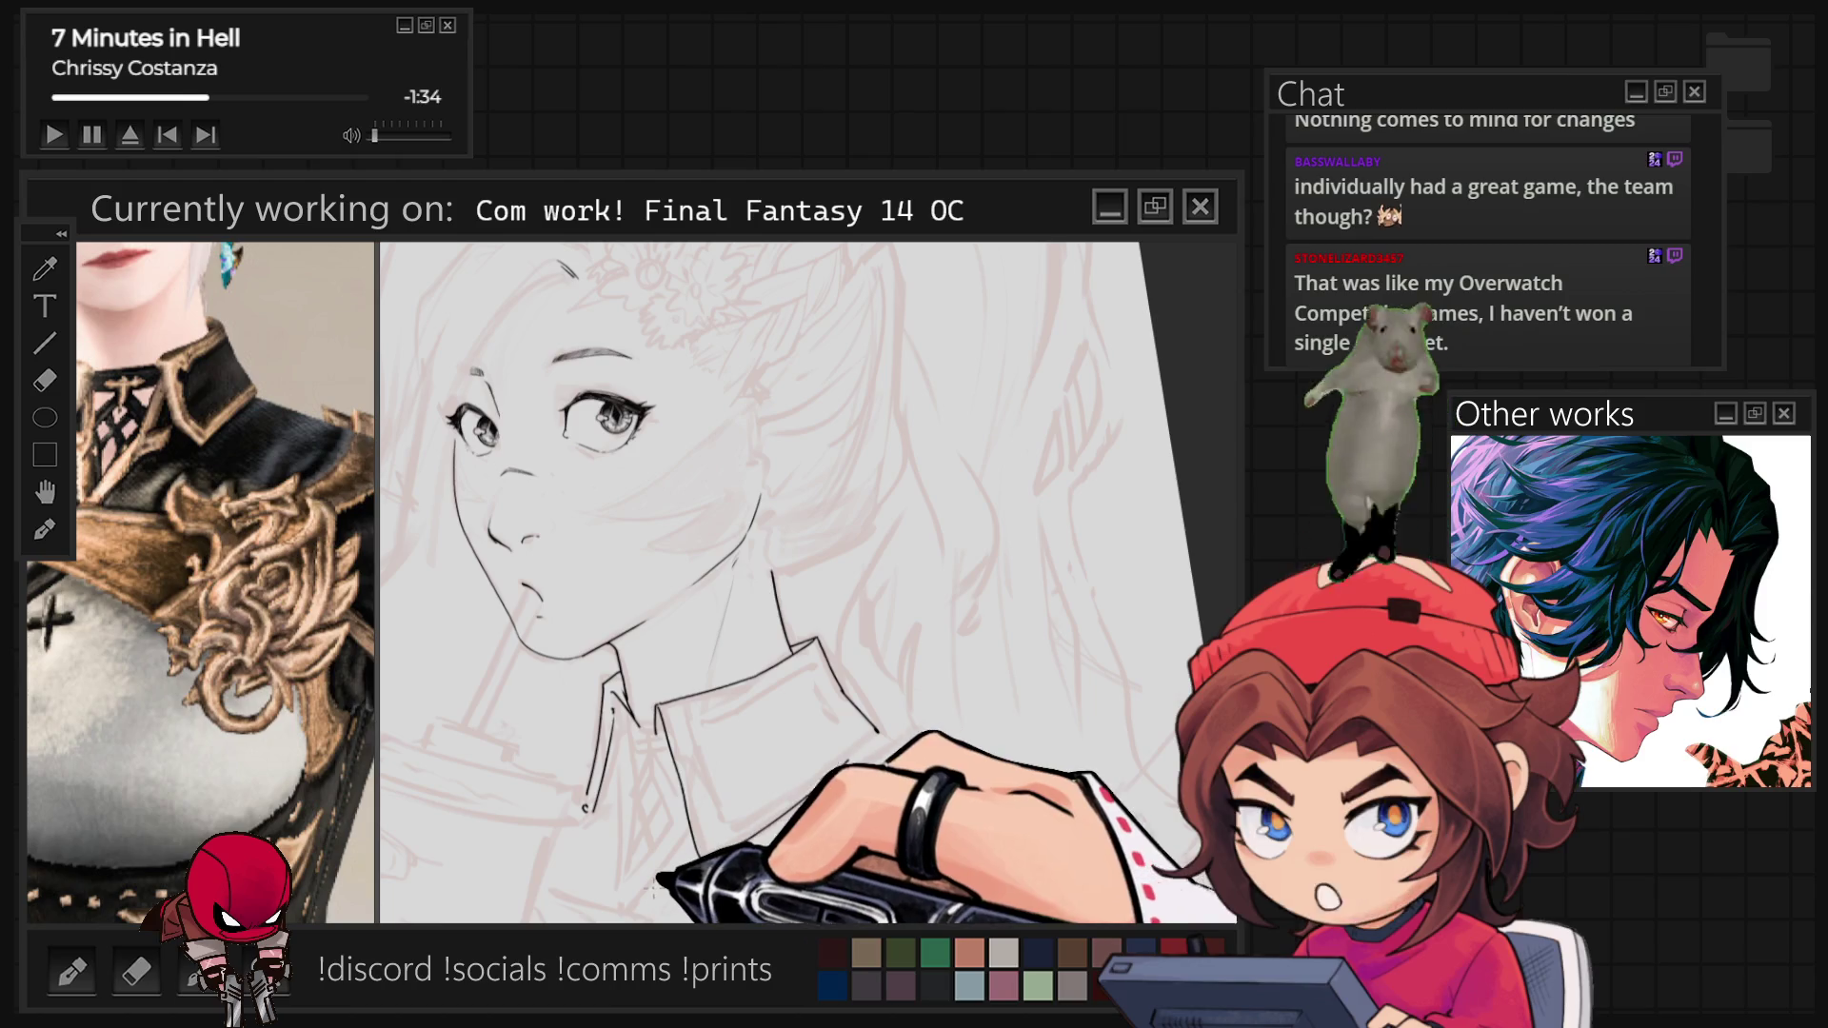
mouse_move(614, 895)
mouse_down()
mouse_move(452, 795)
mouse_move(476, 769)
mouse_up()
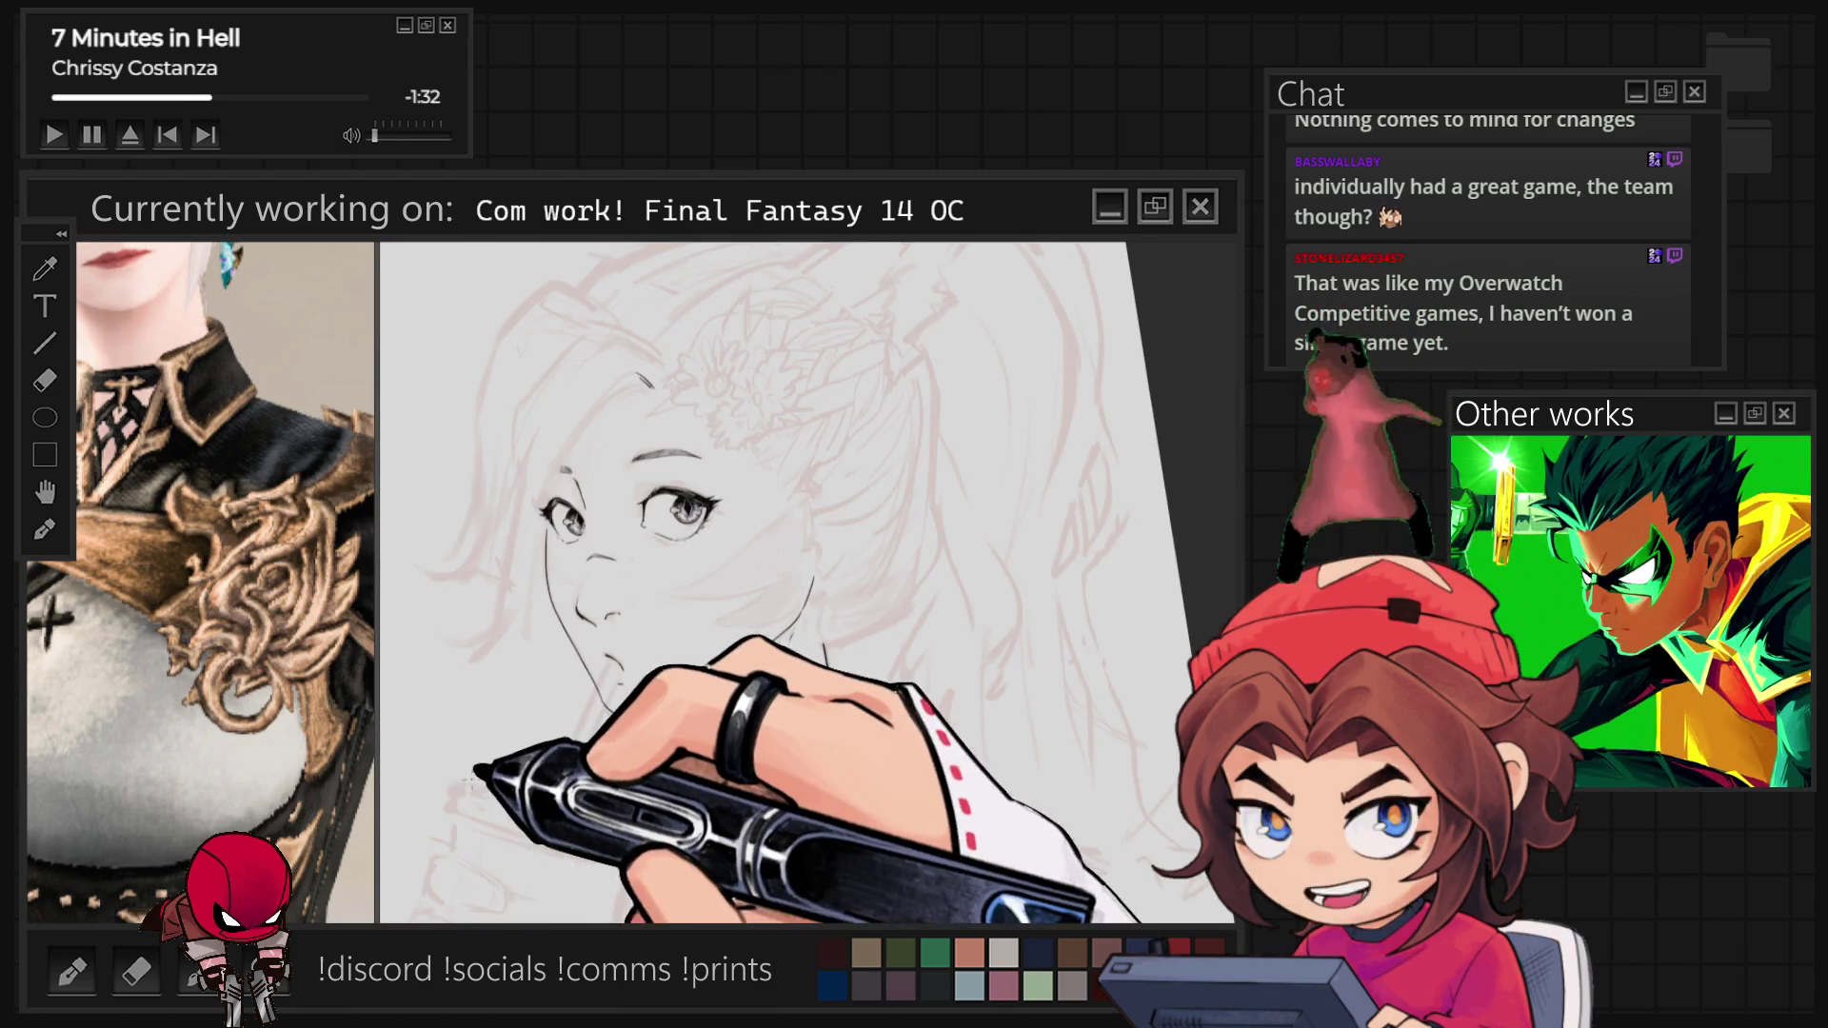
scroll(476, 769, up, 5)
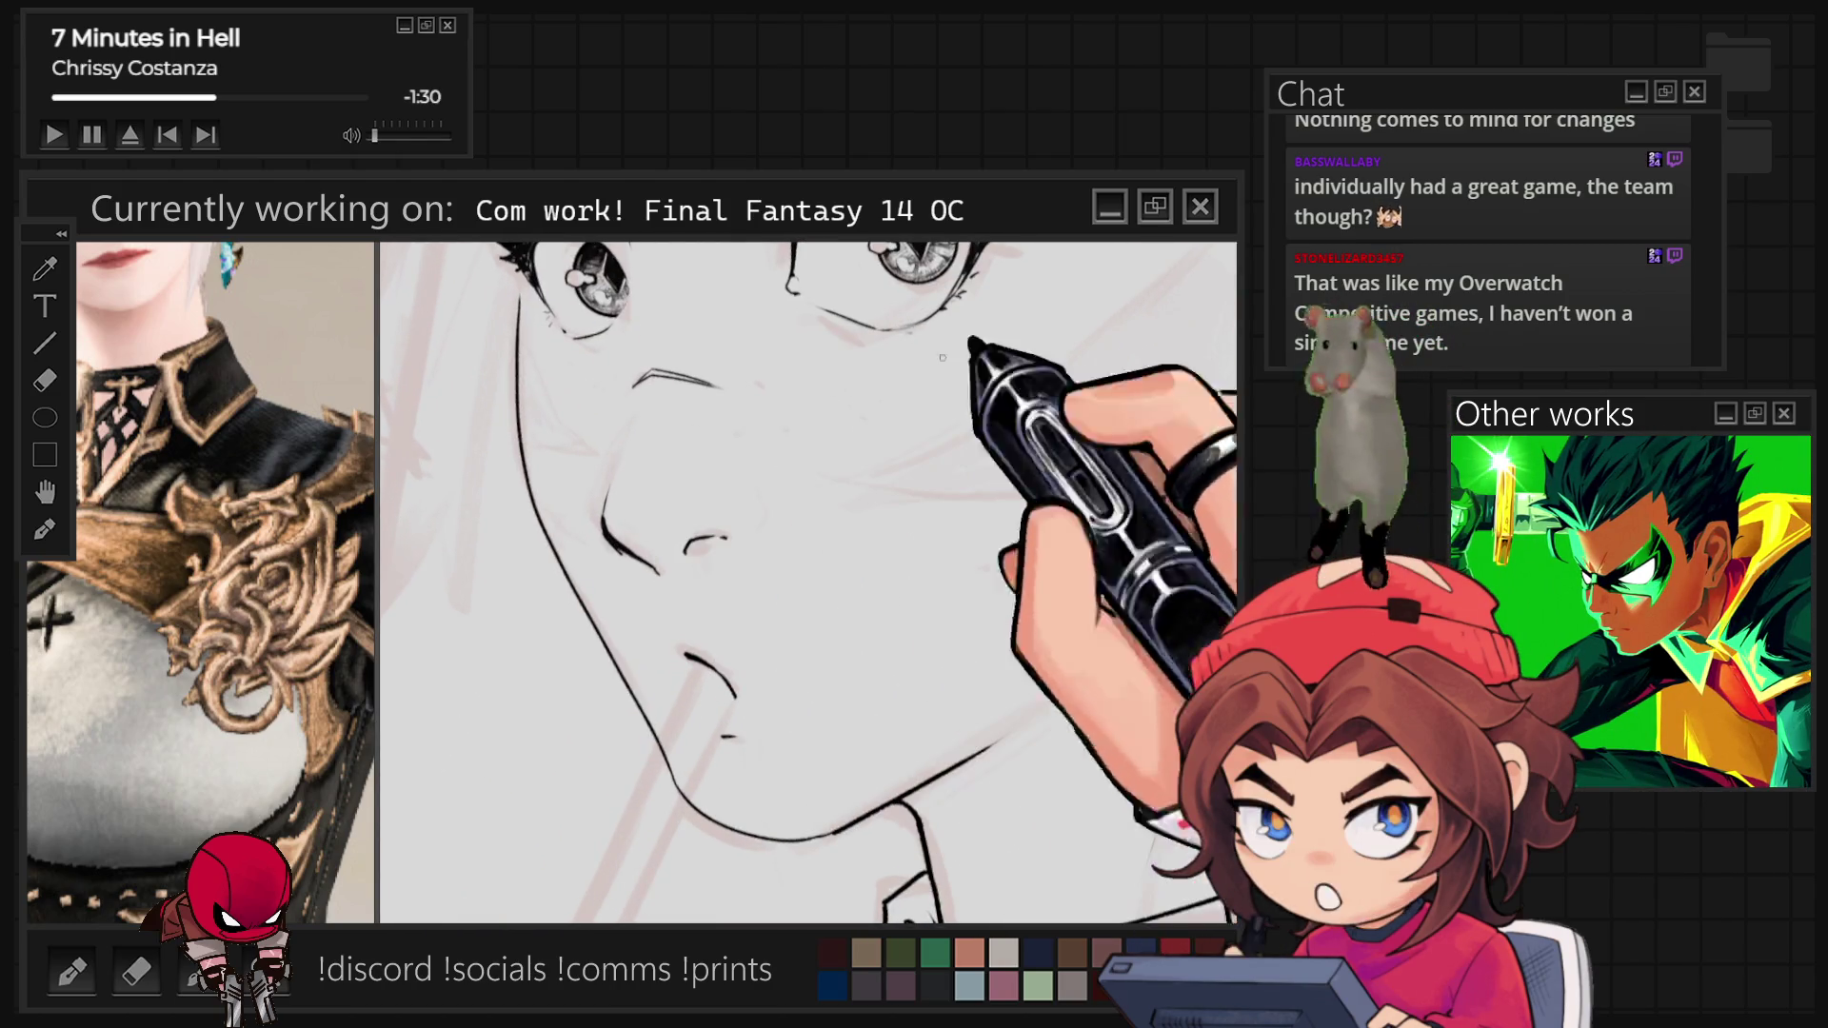
drag(857, 386, 439, 751)
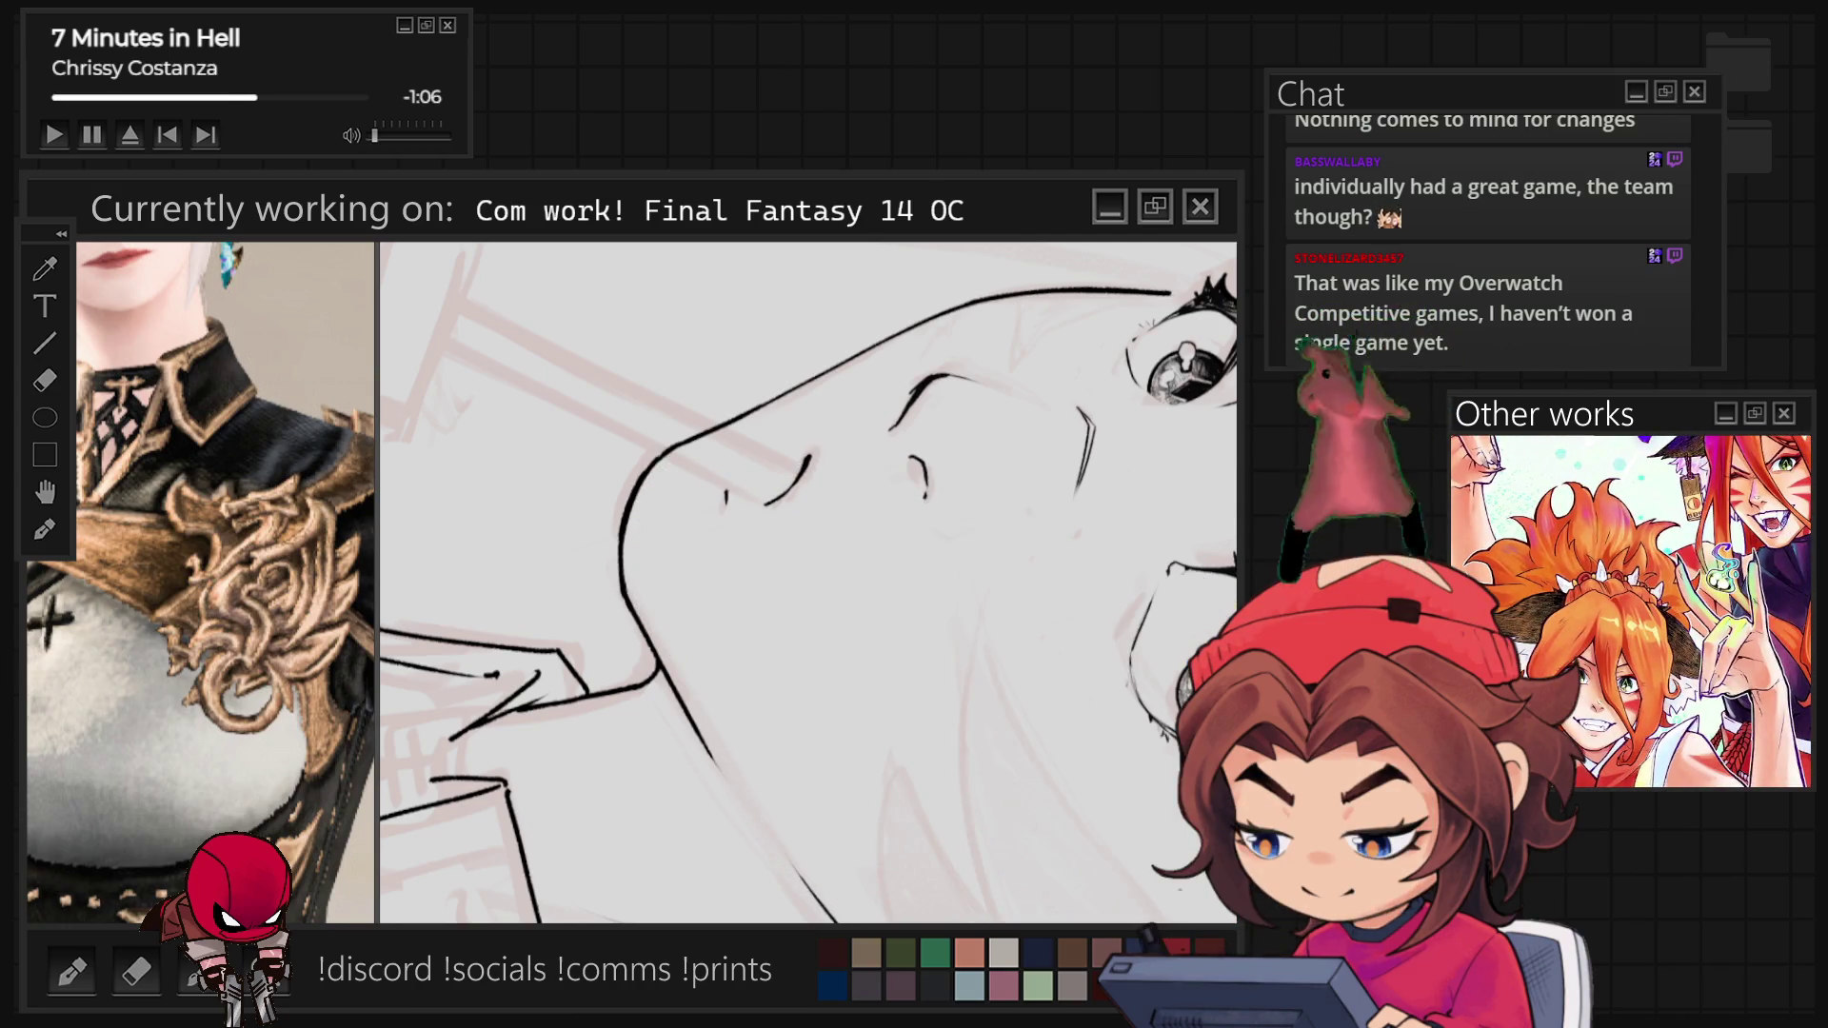
Ink a small collar curve and the collar's bottom edge, then lasso the left collar lines.
key(5)
key(minus)
key(minus)
key(minus)
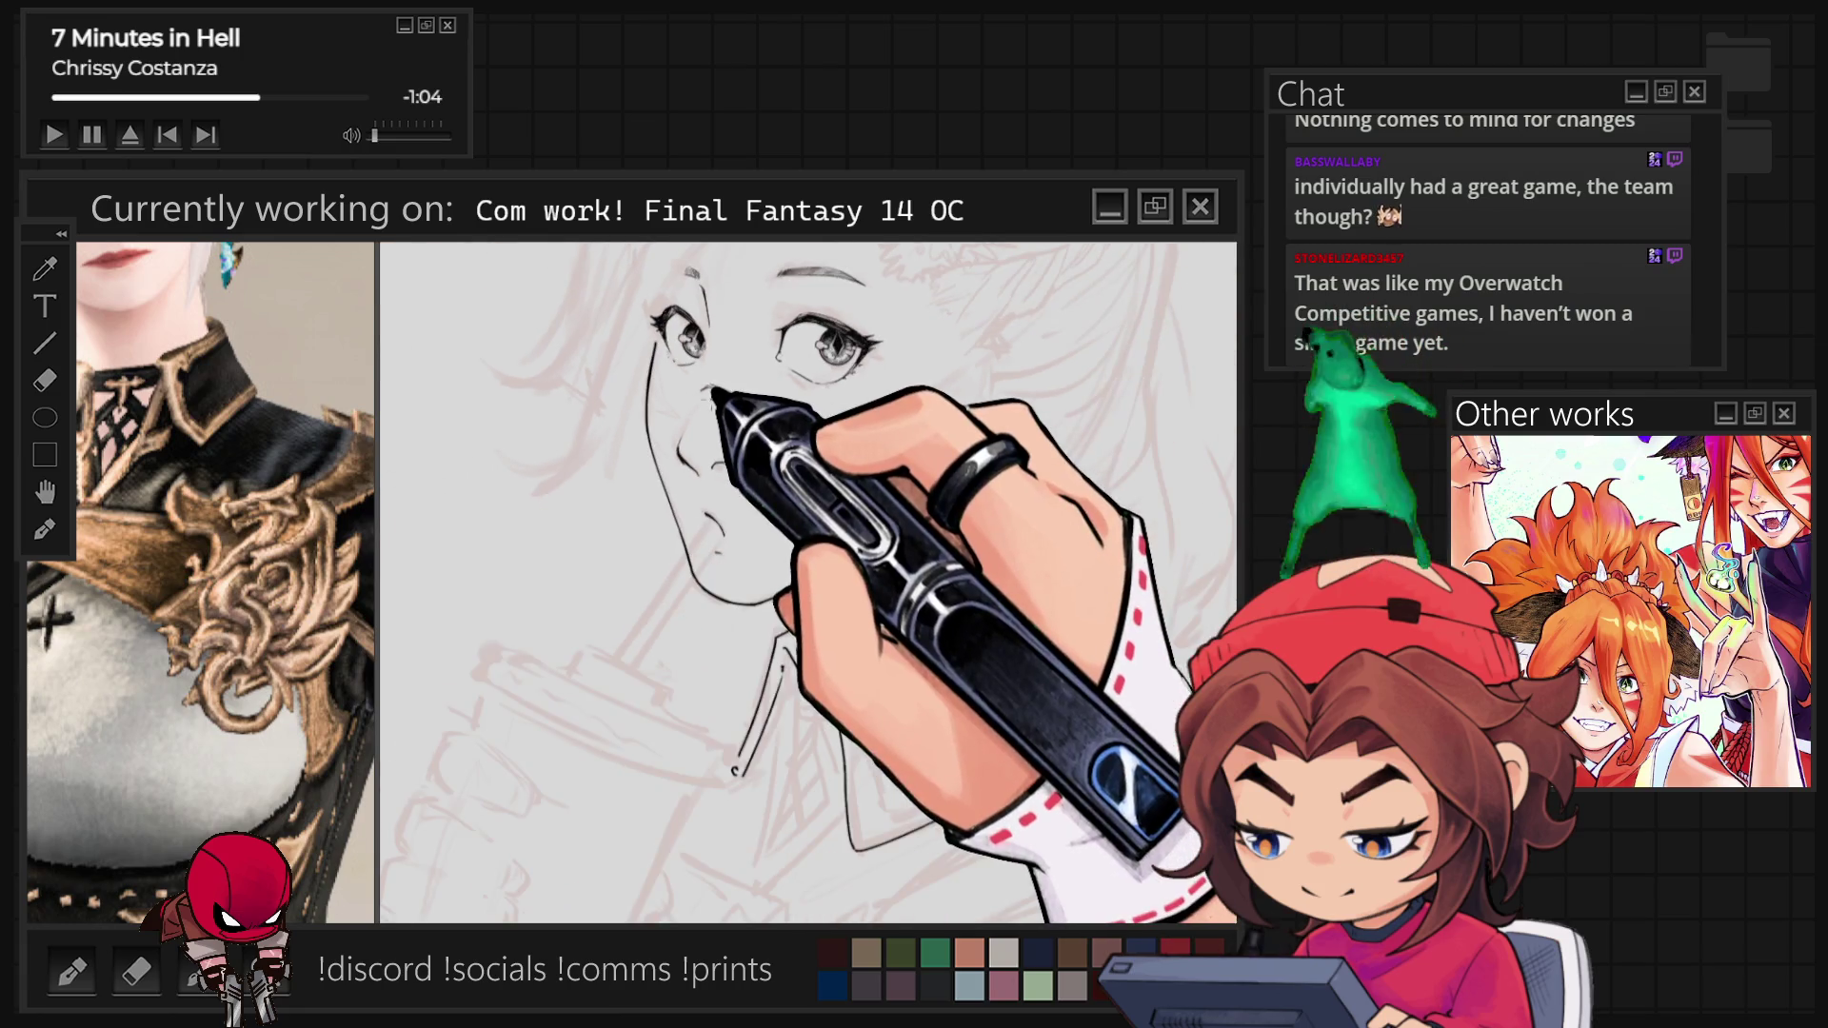
key(plus)
key(plus)
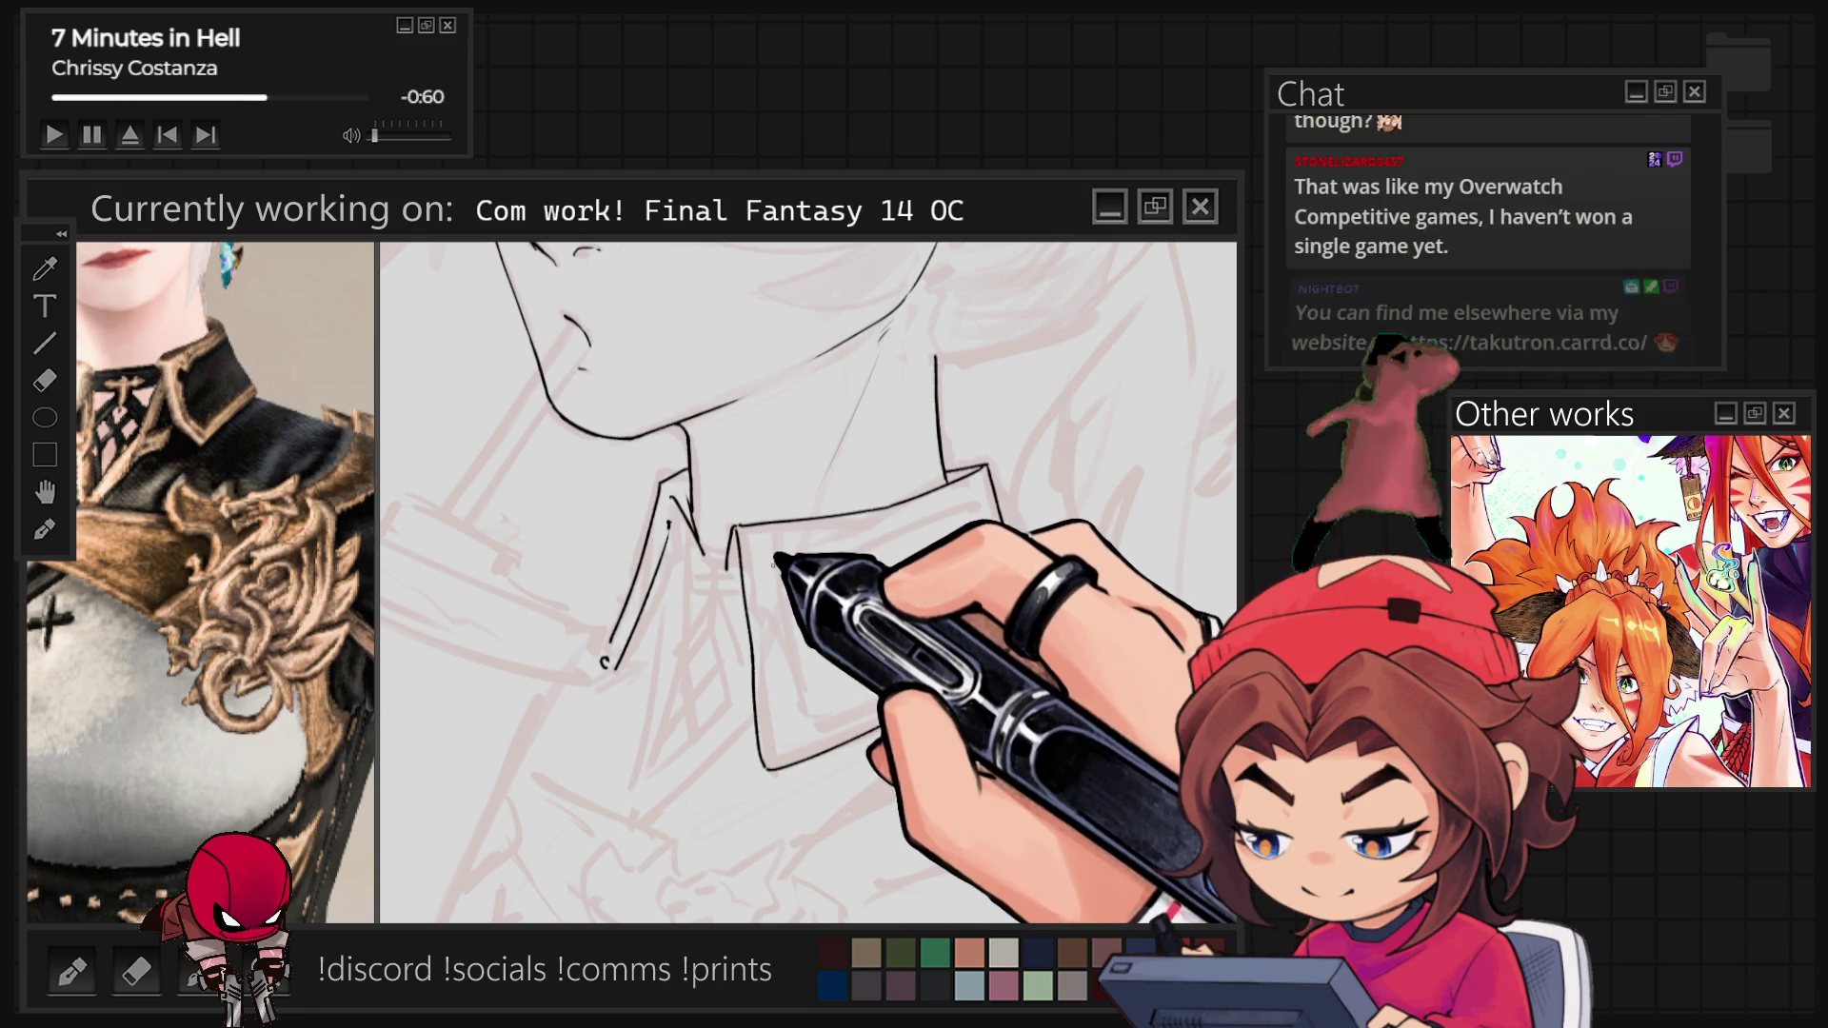
drag(774, 541, 768, 560)
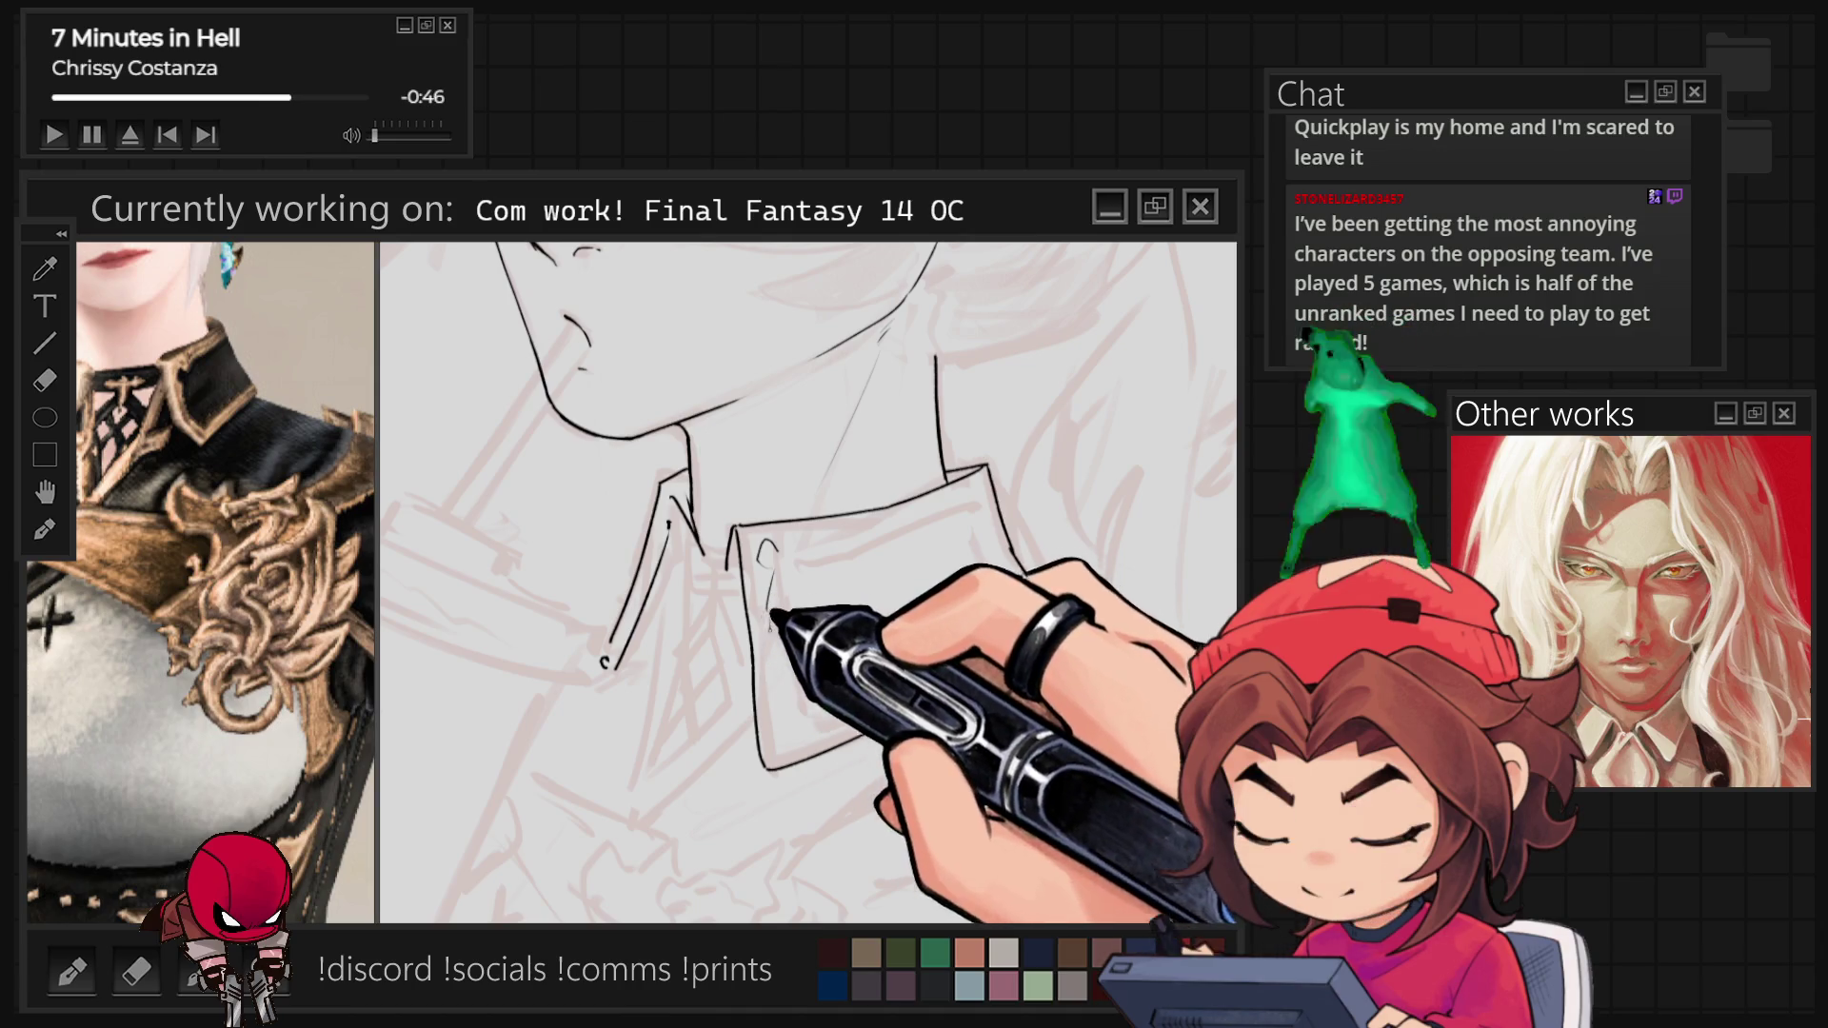
drag(767, 768, 1004, 654)
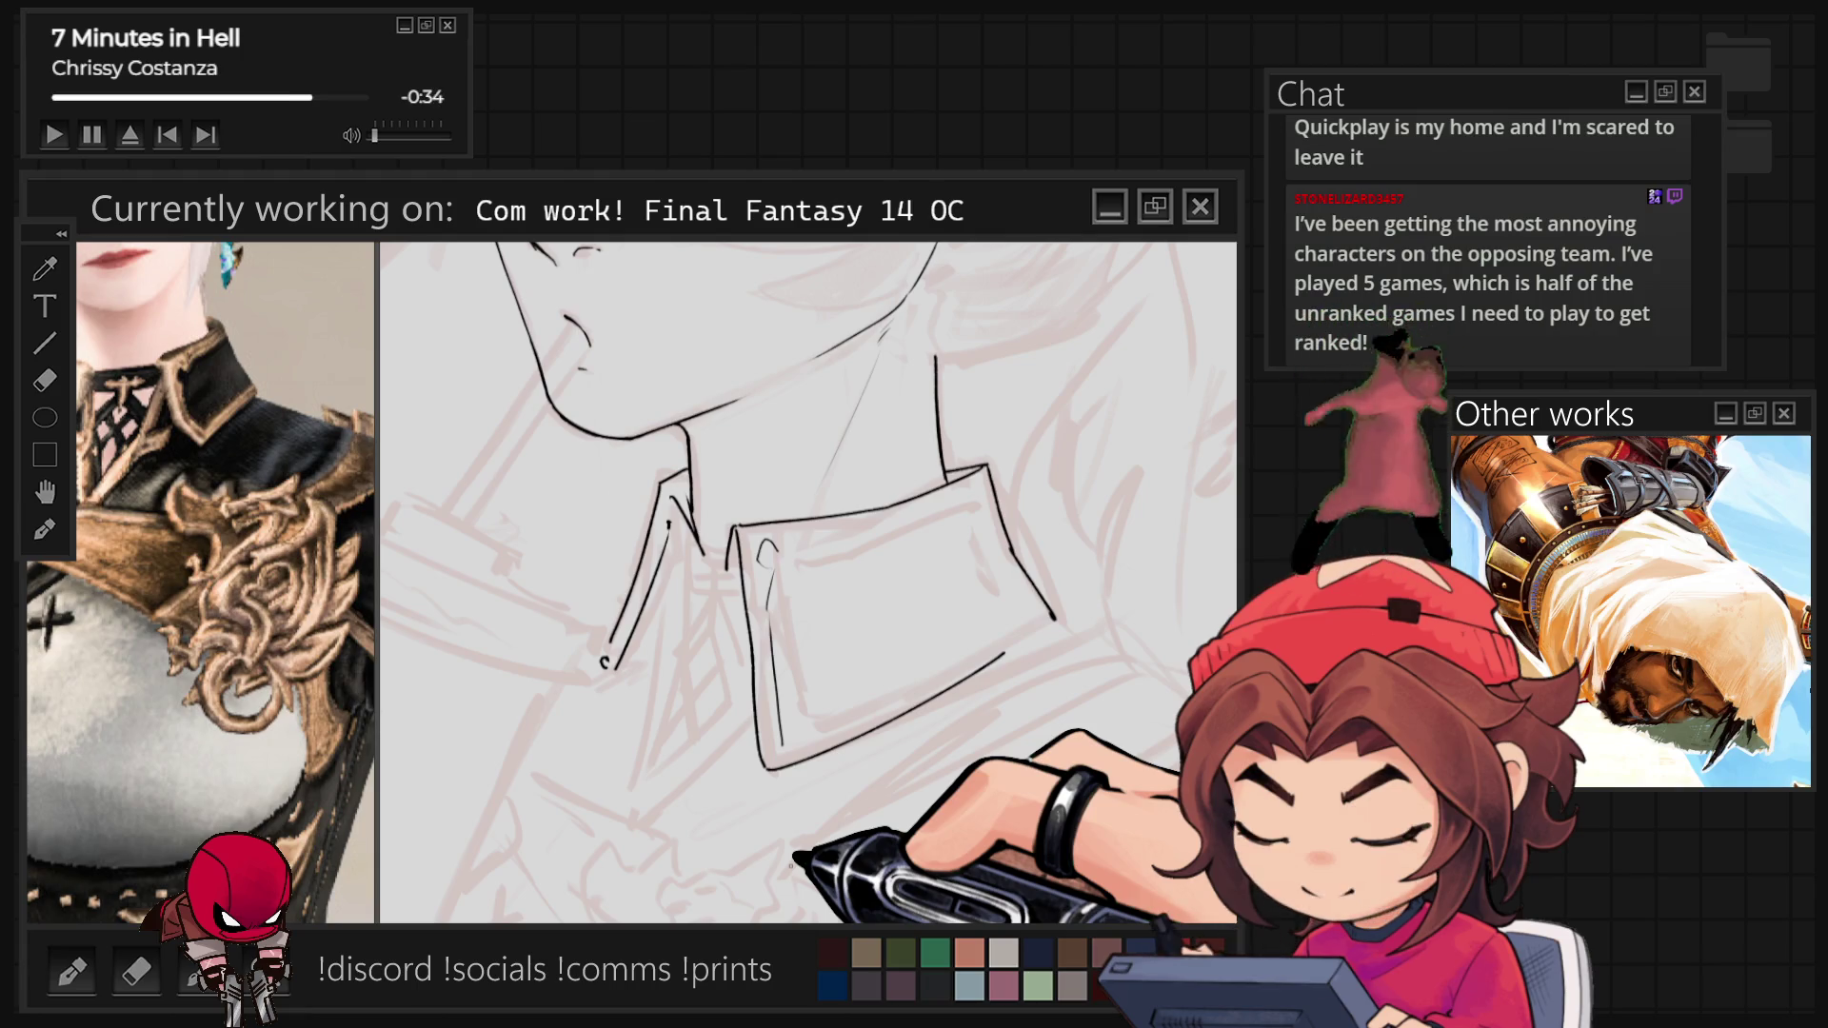
key(minus)
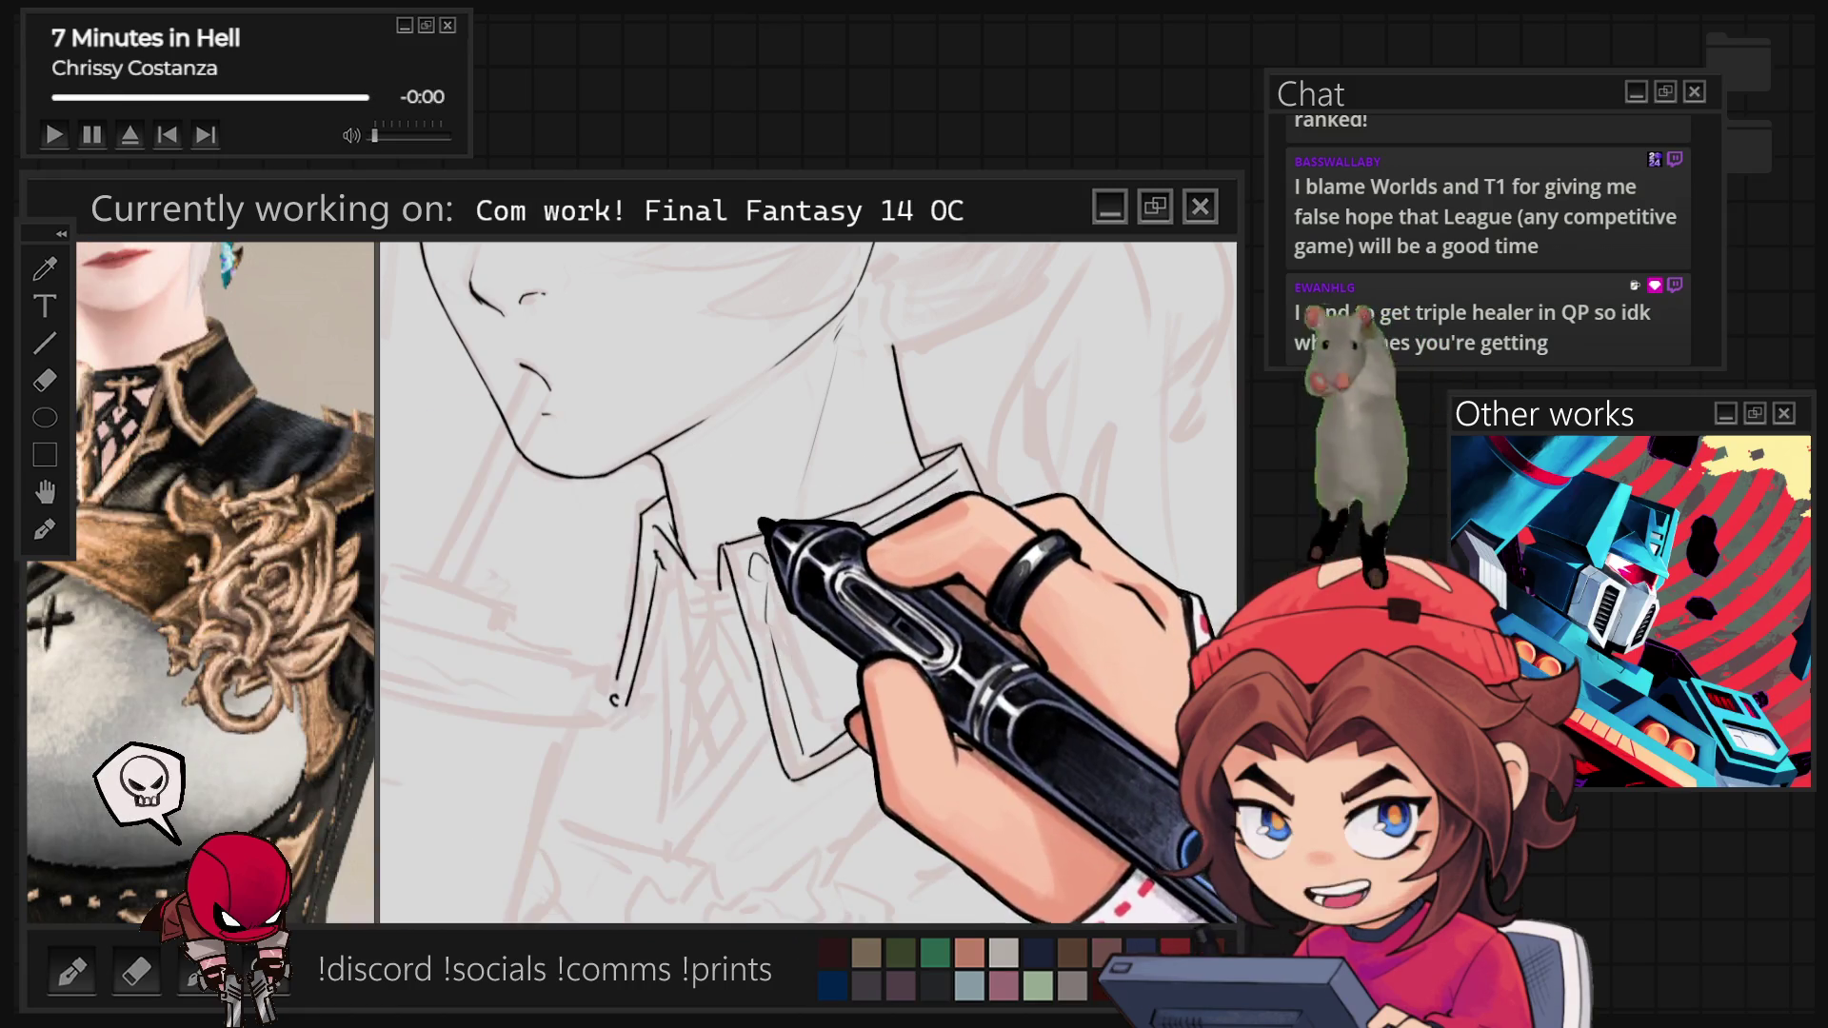
mouse_move(871, 775)
mouse_down()
mouse_move(735, 660)
mouse_move(757, 509)
mouse_up()
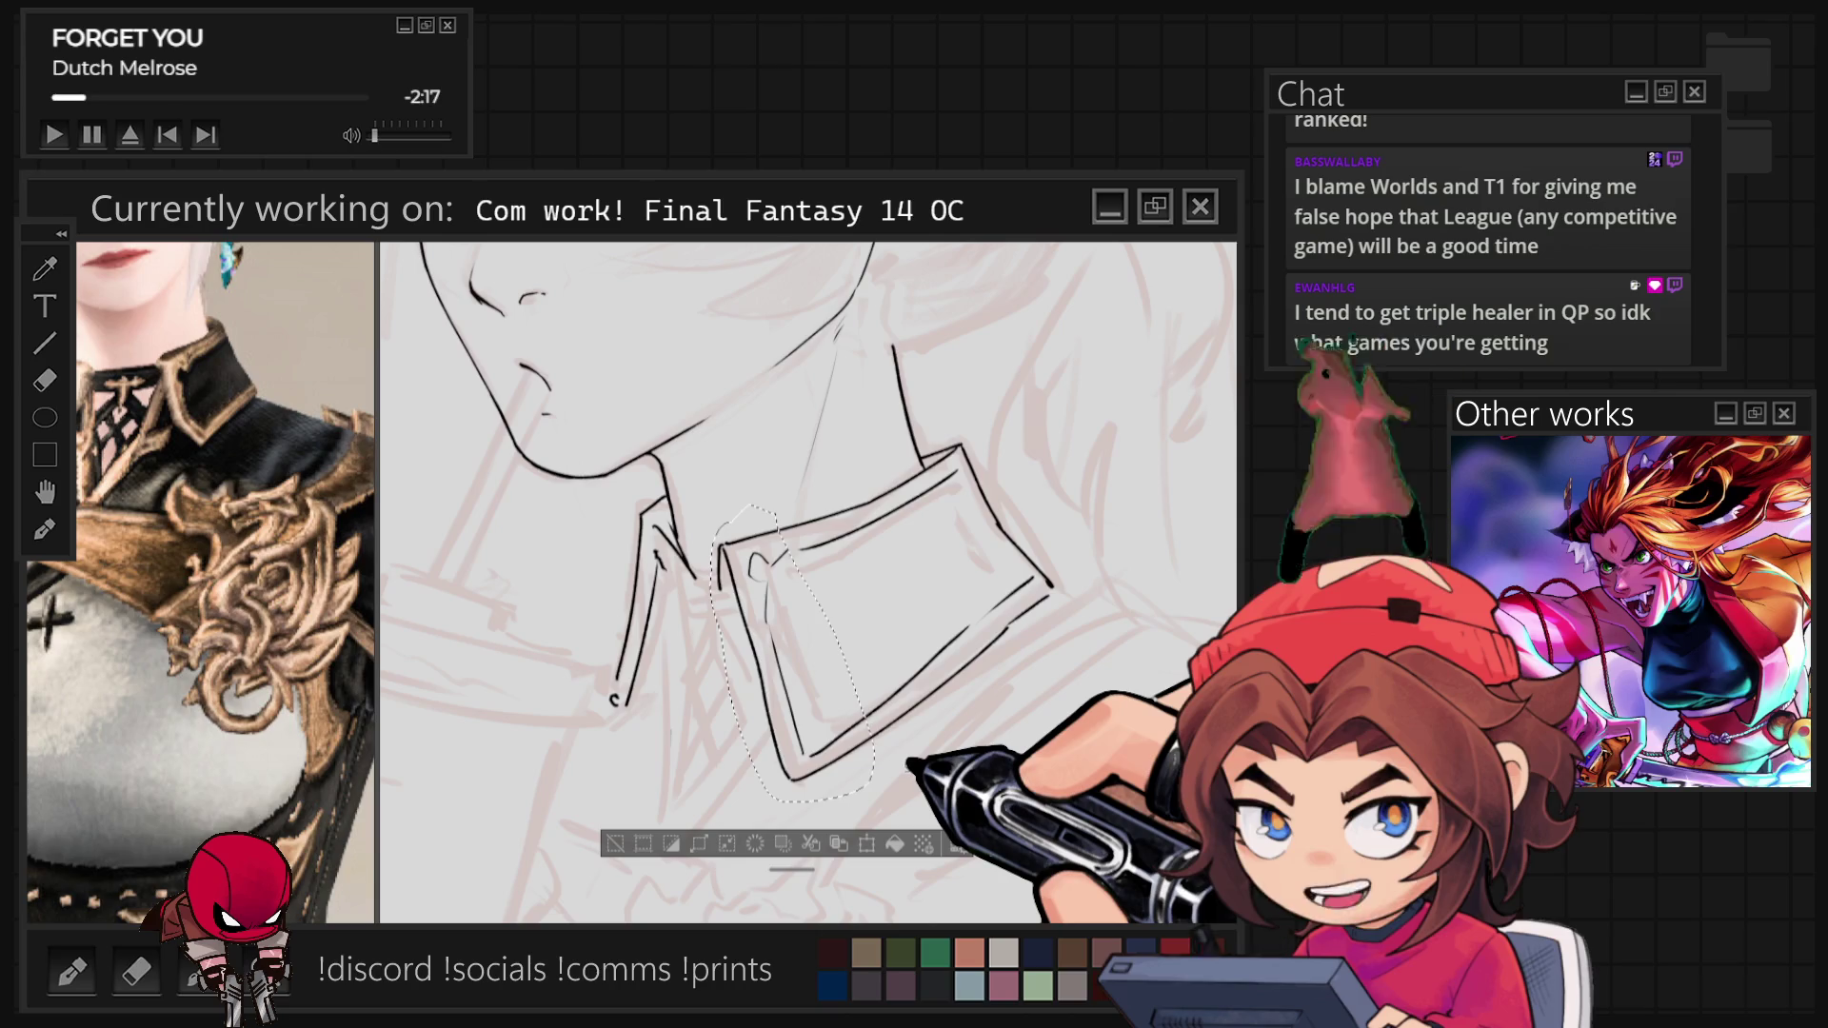
Transform the selected left collar lines into place against the neck and extend the collar line.
click(865, 844)
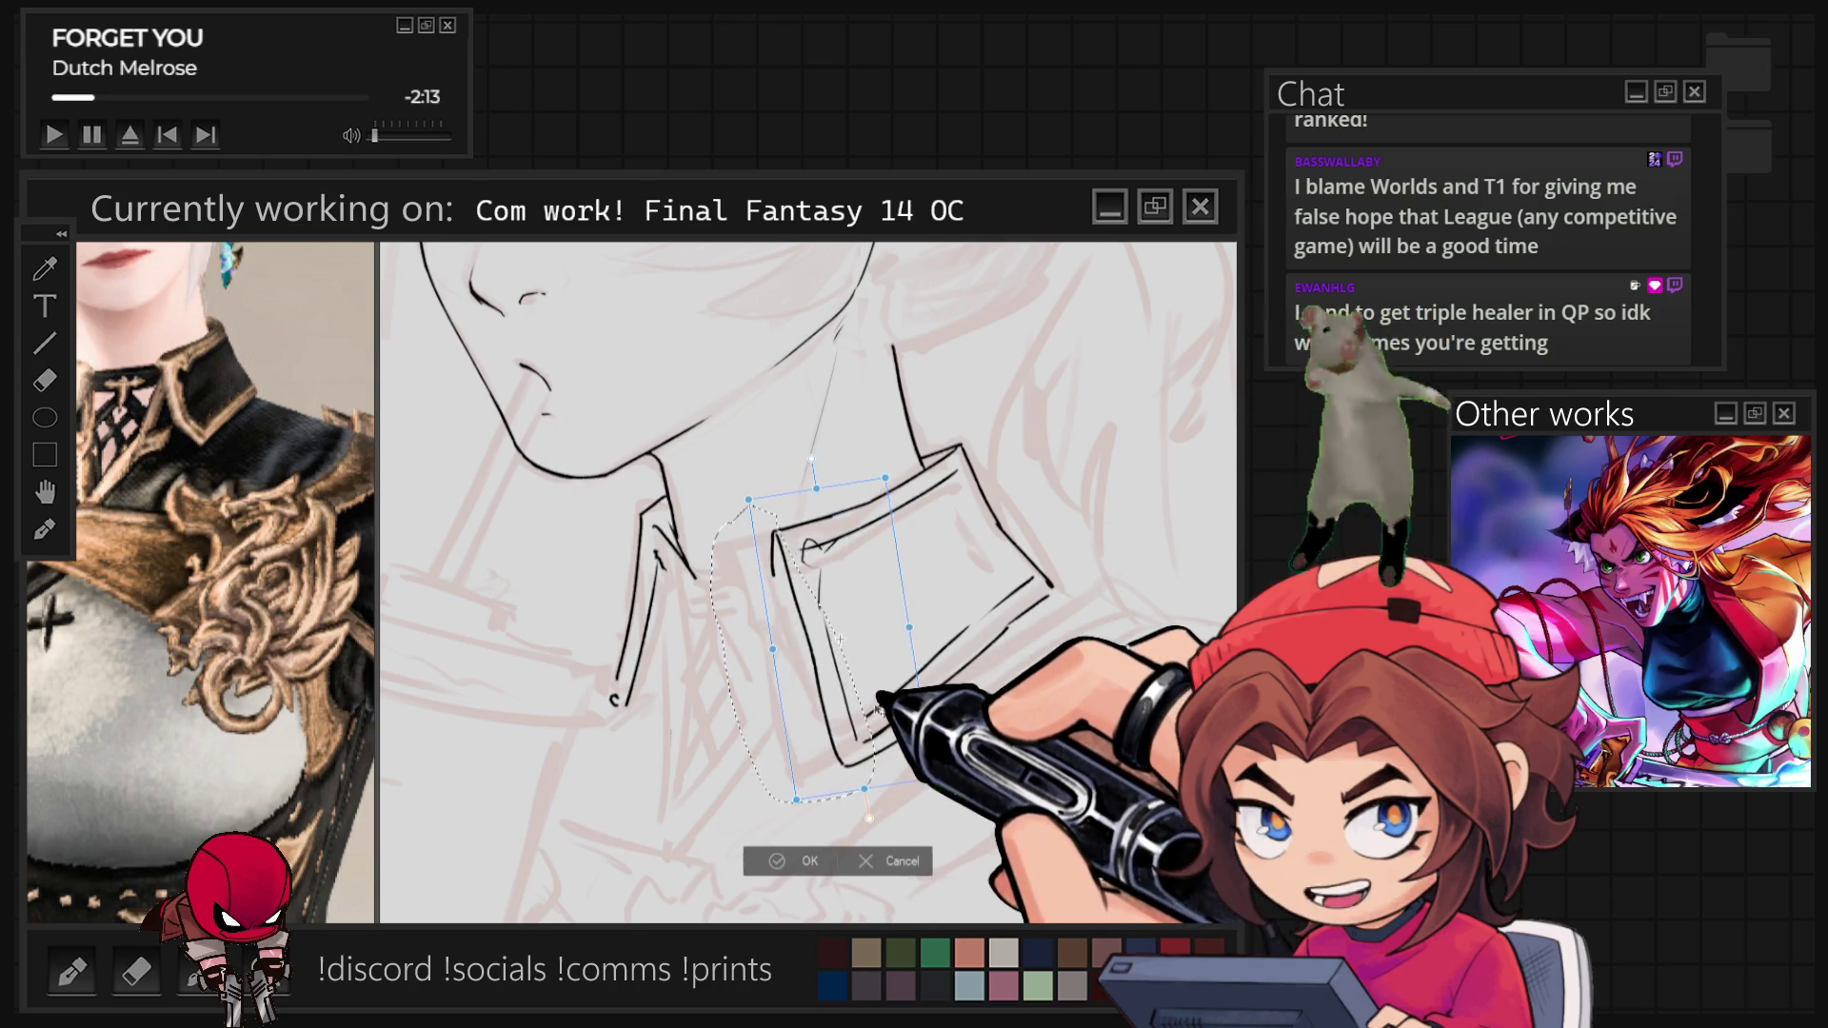
click(799, 860)
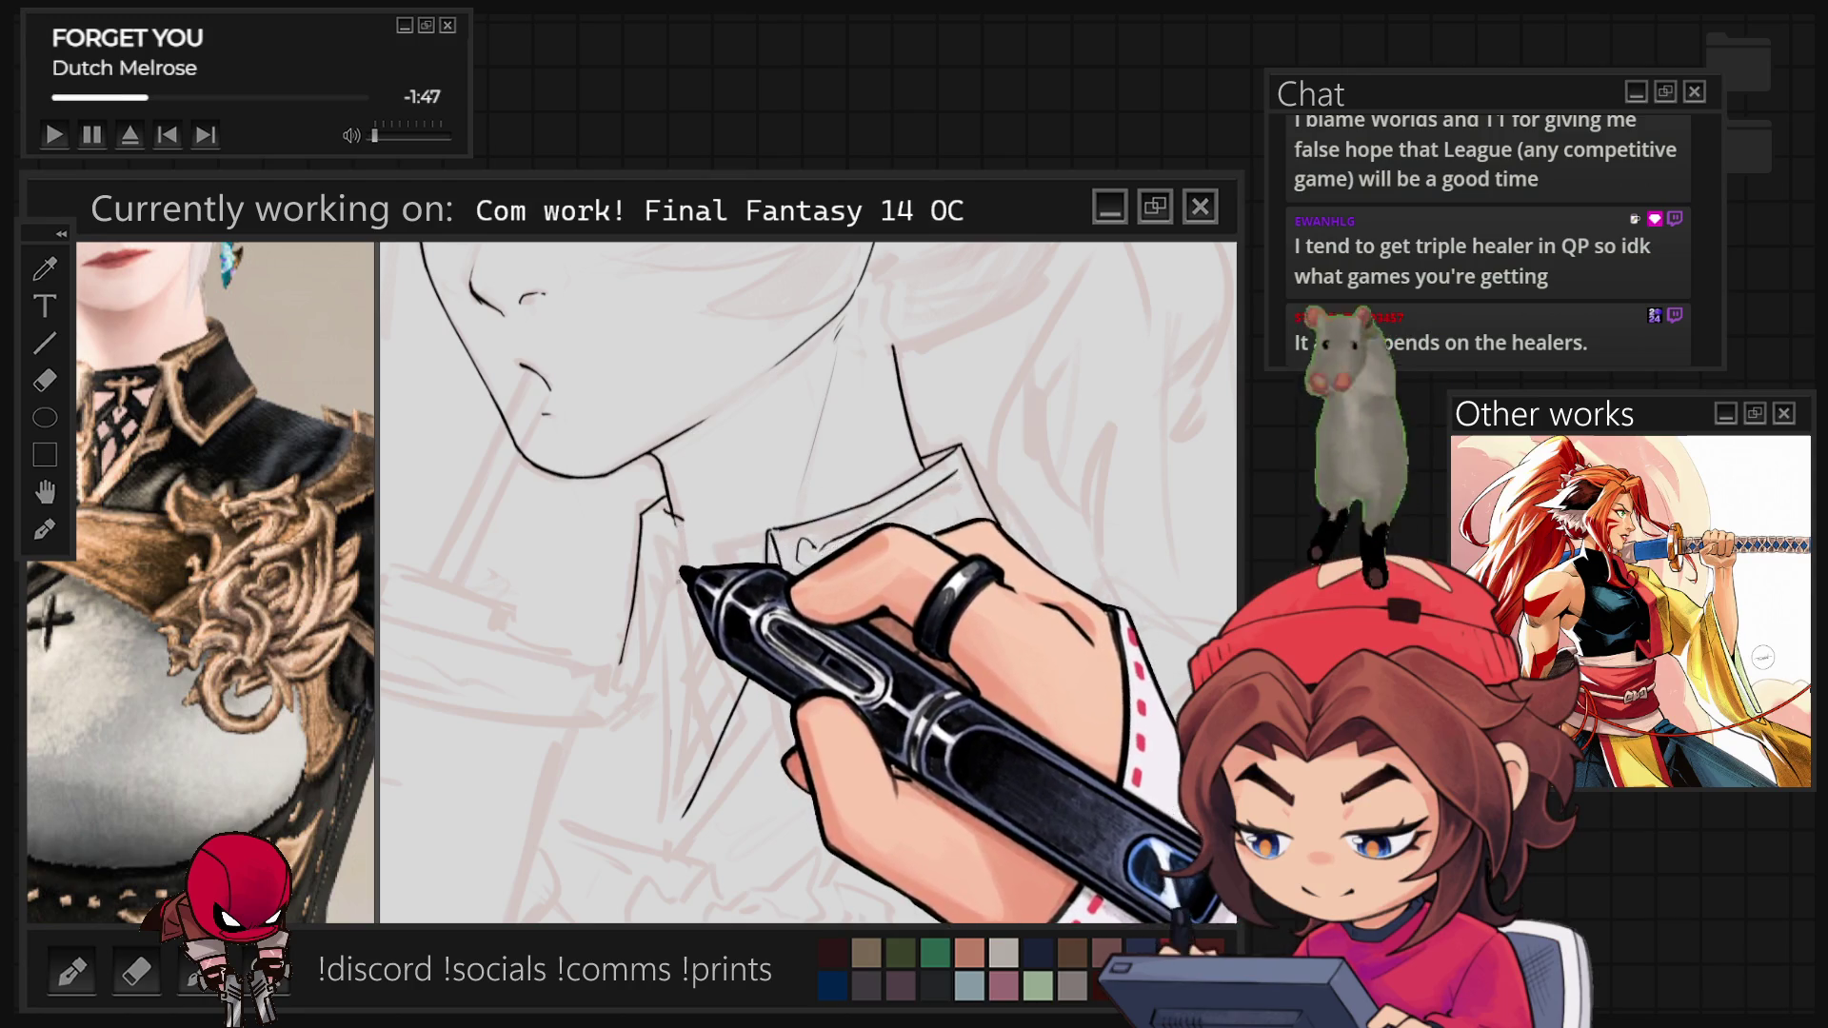
mouse_move(674, 571)
mouse_down()
mouse_move(620, 666)
mouse_move(612, 753)
mouse_up()
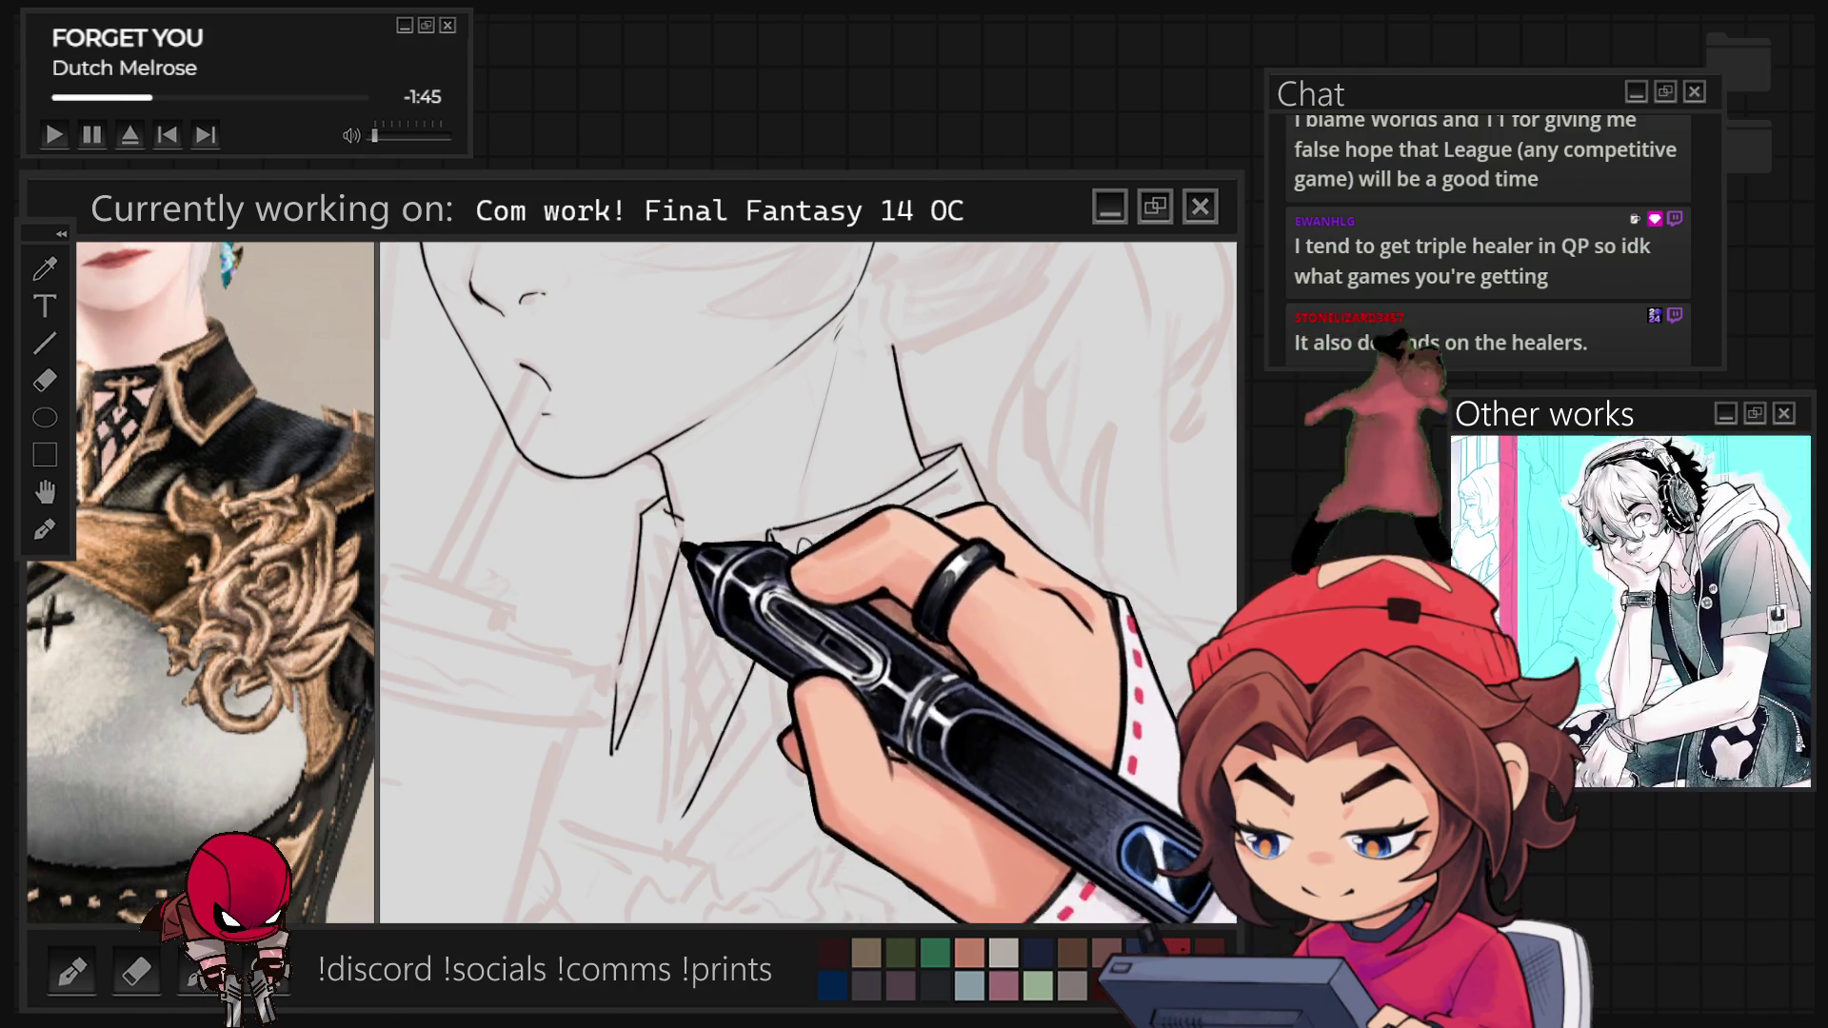
Extend the left collar outline with a stroke down from the neck, checking it at different zoom levels.
scroll(745, 568, down, 2)
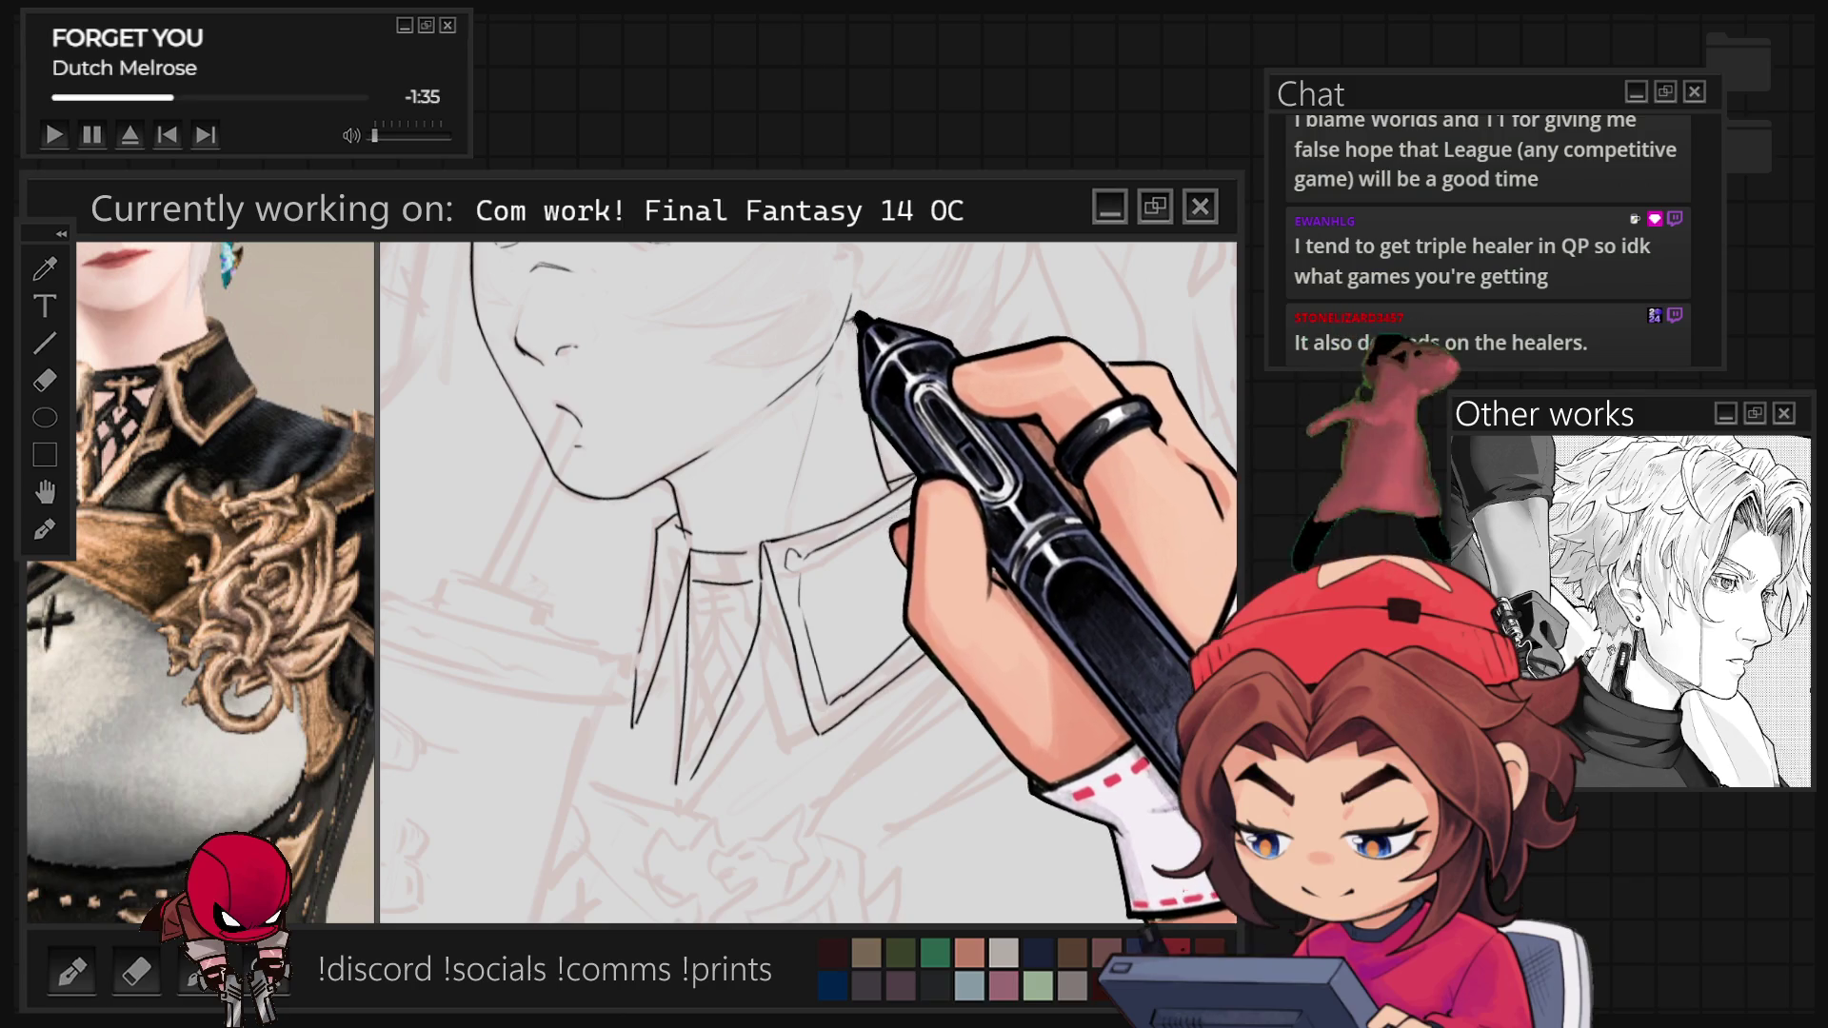
drag(850, 309, 955, 355)
scroll(1069, 455, down, 5)
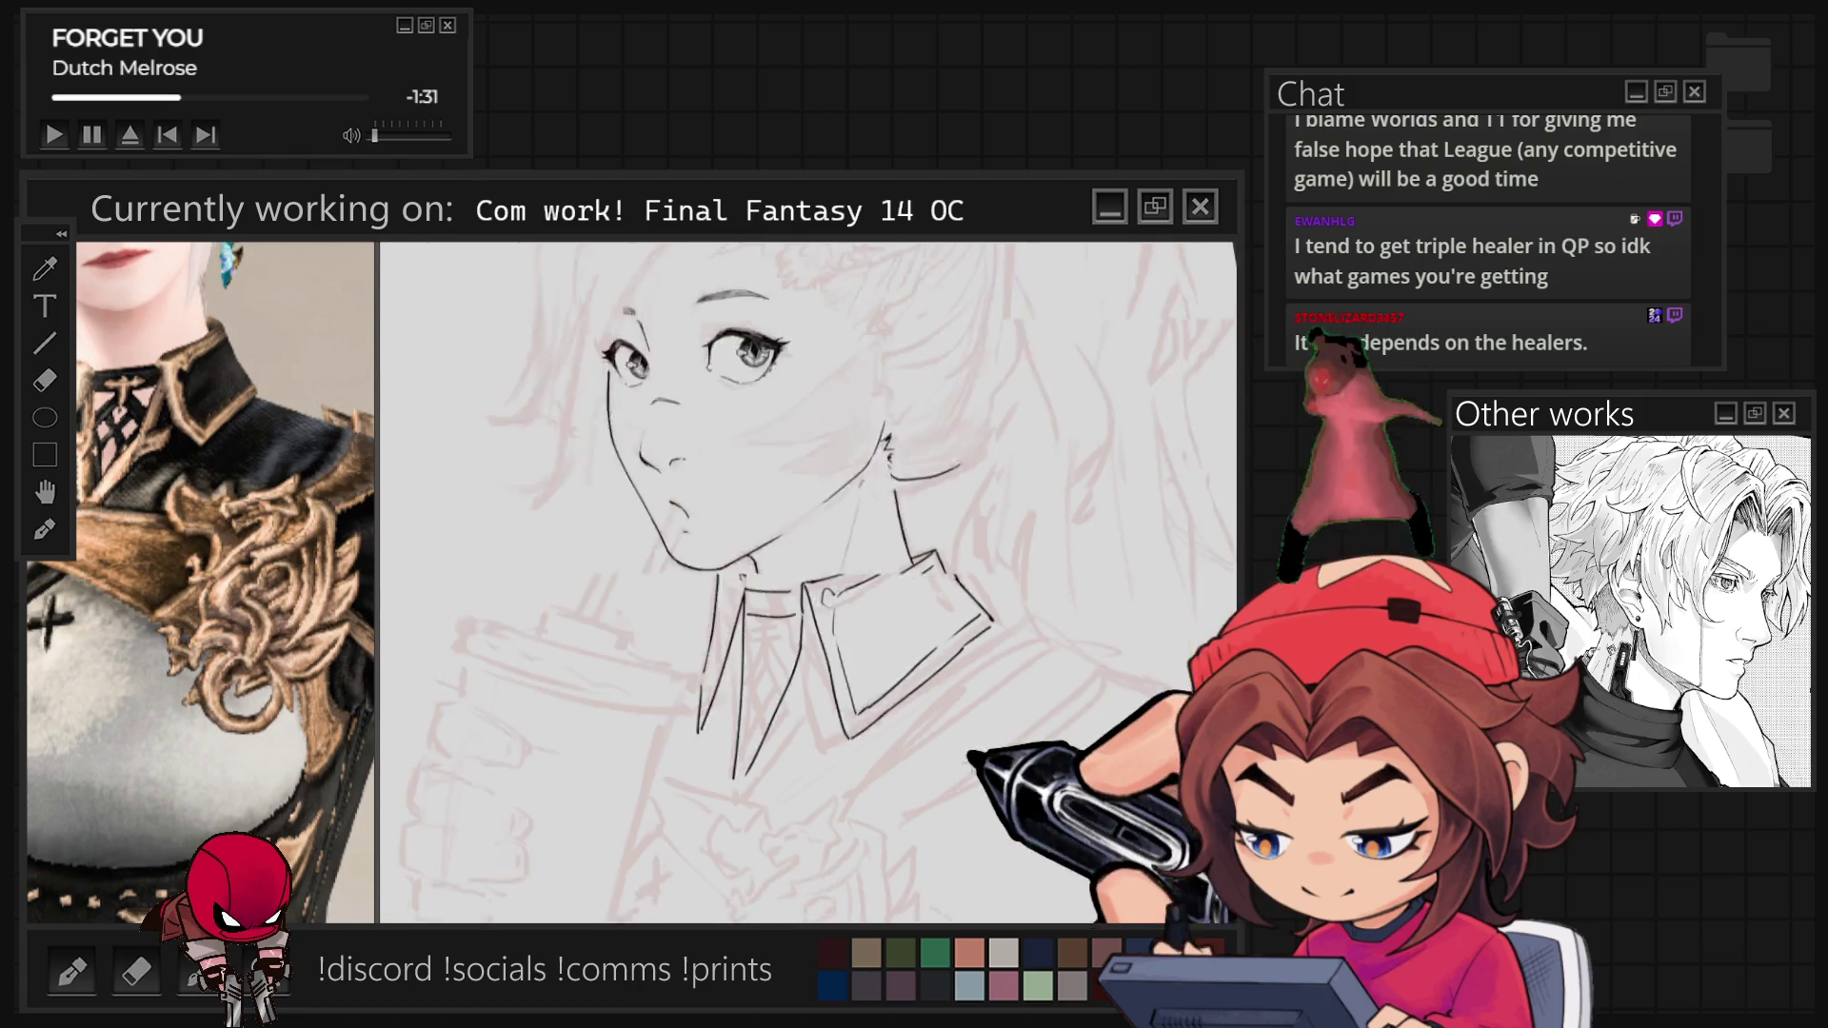
scroll(912, 663, up, 5)
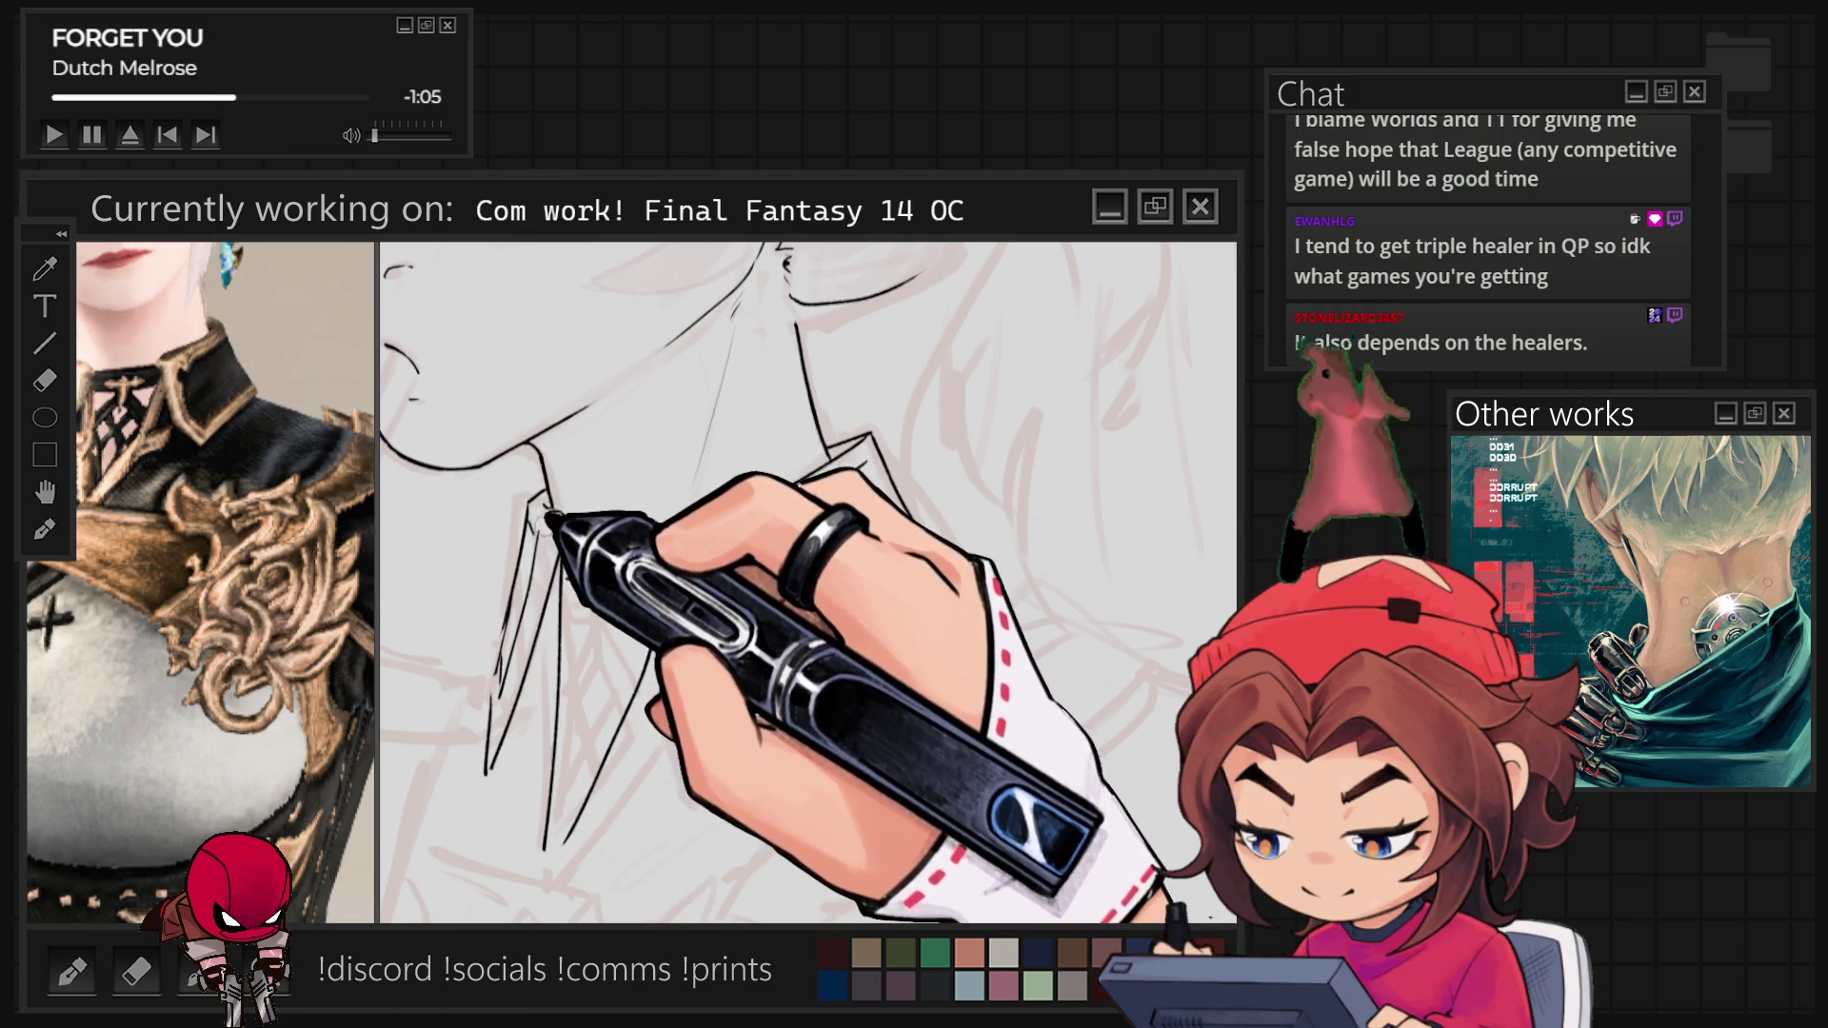
scroll(808, 582, down, 3)
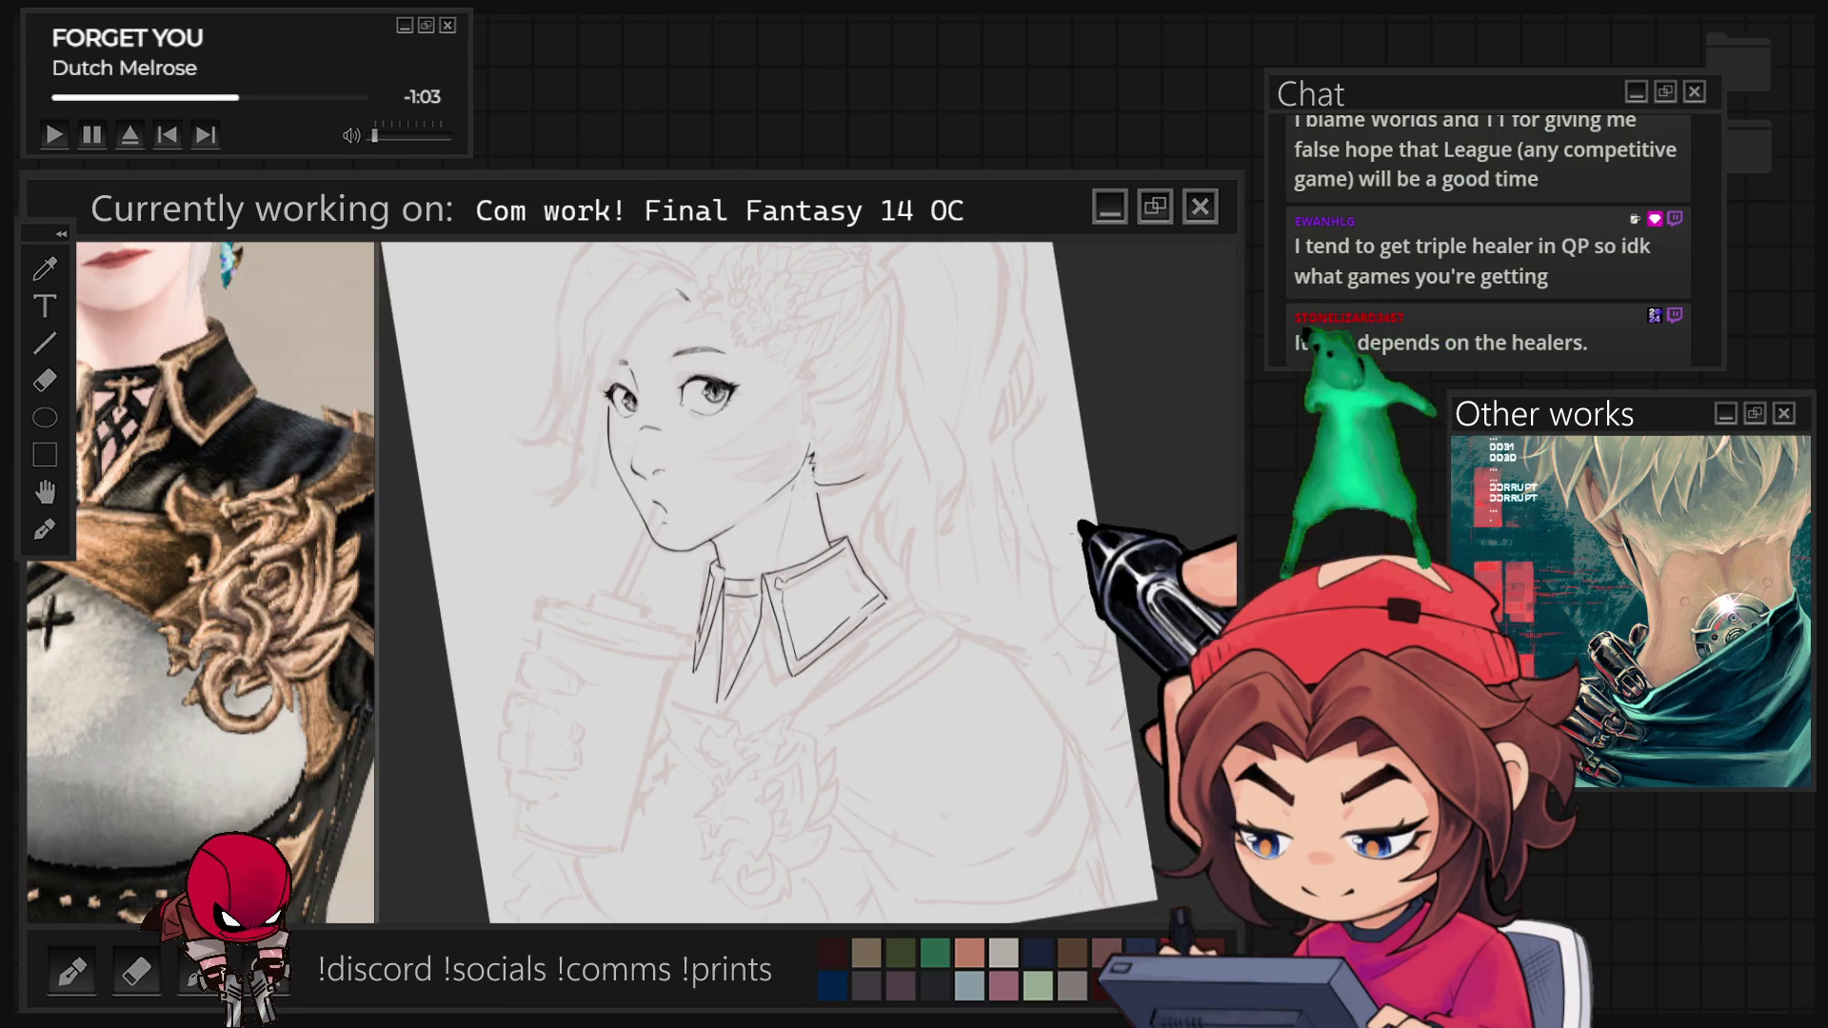
scroll(751, 720, up, 2)
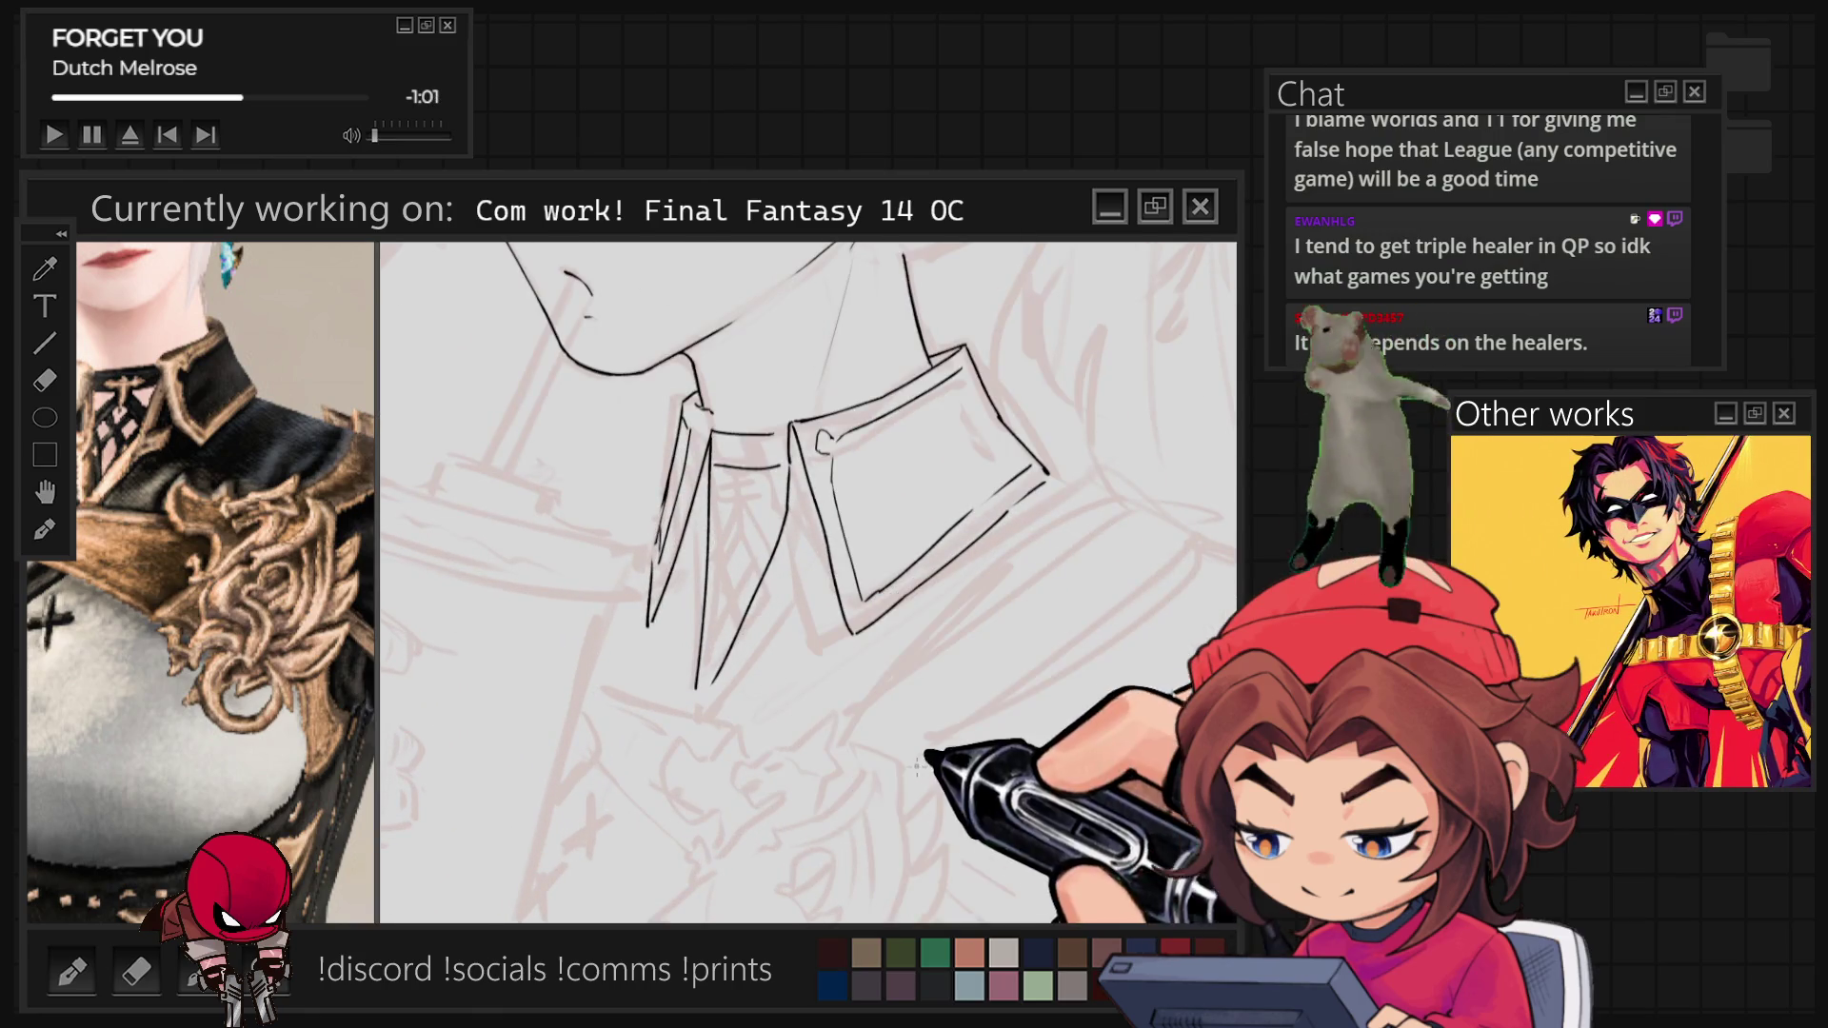
Extend the collar line down-right, then ink the inner edge line closing the right collar flap.
drag(750, 721, 798, 742)
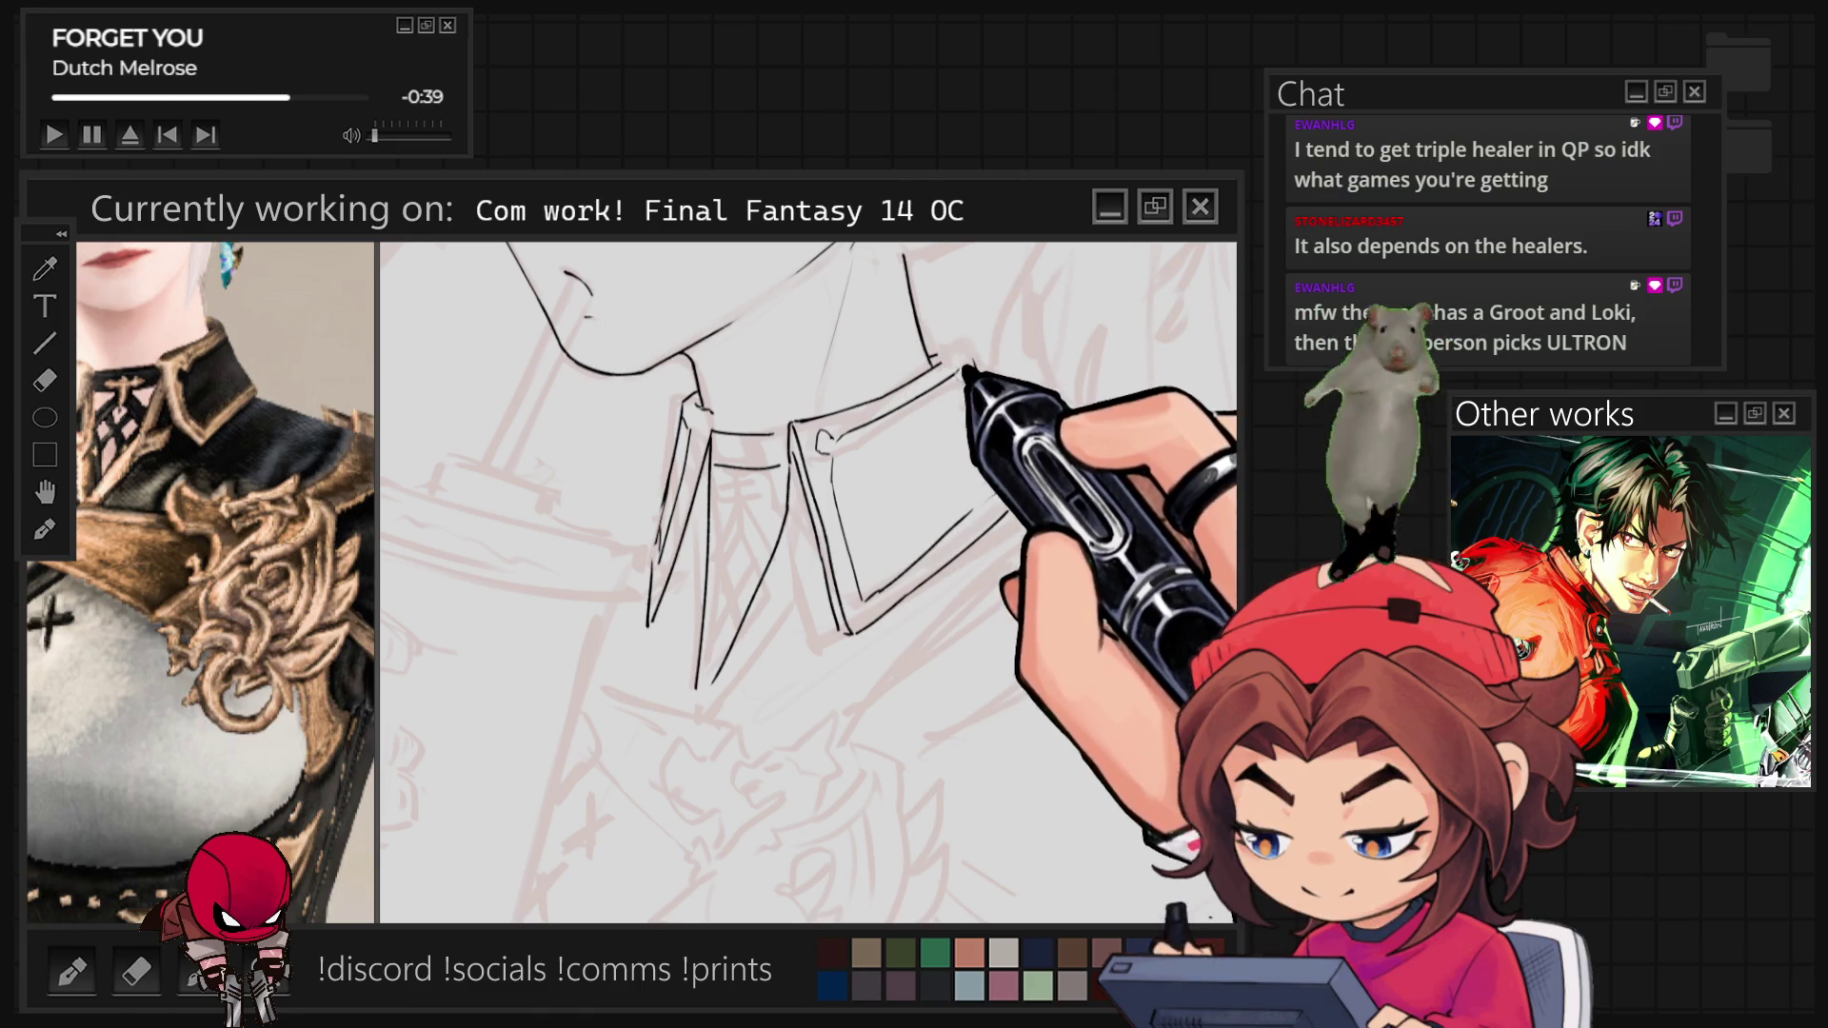
key(4)
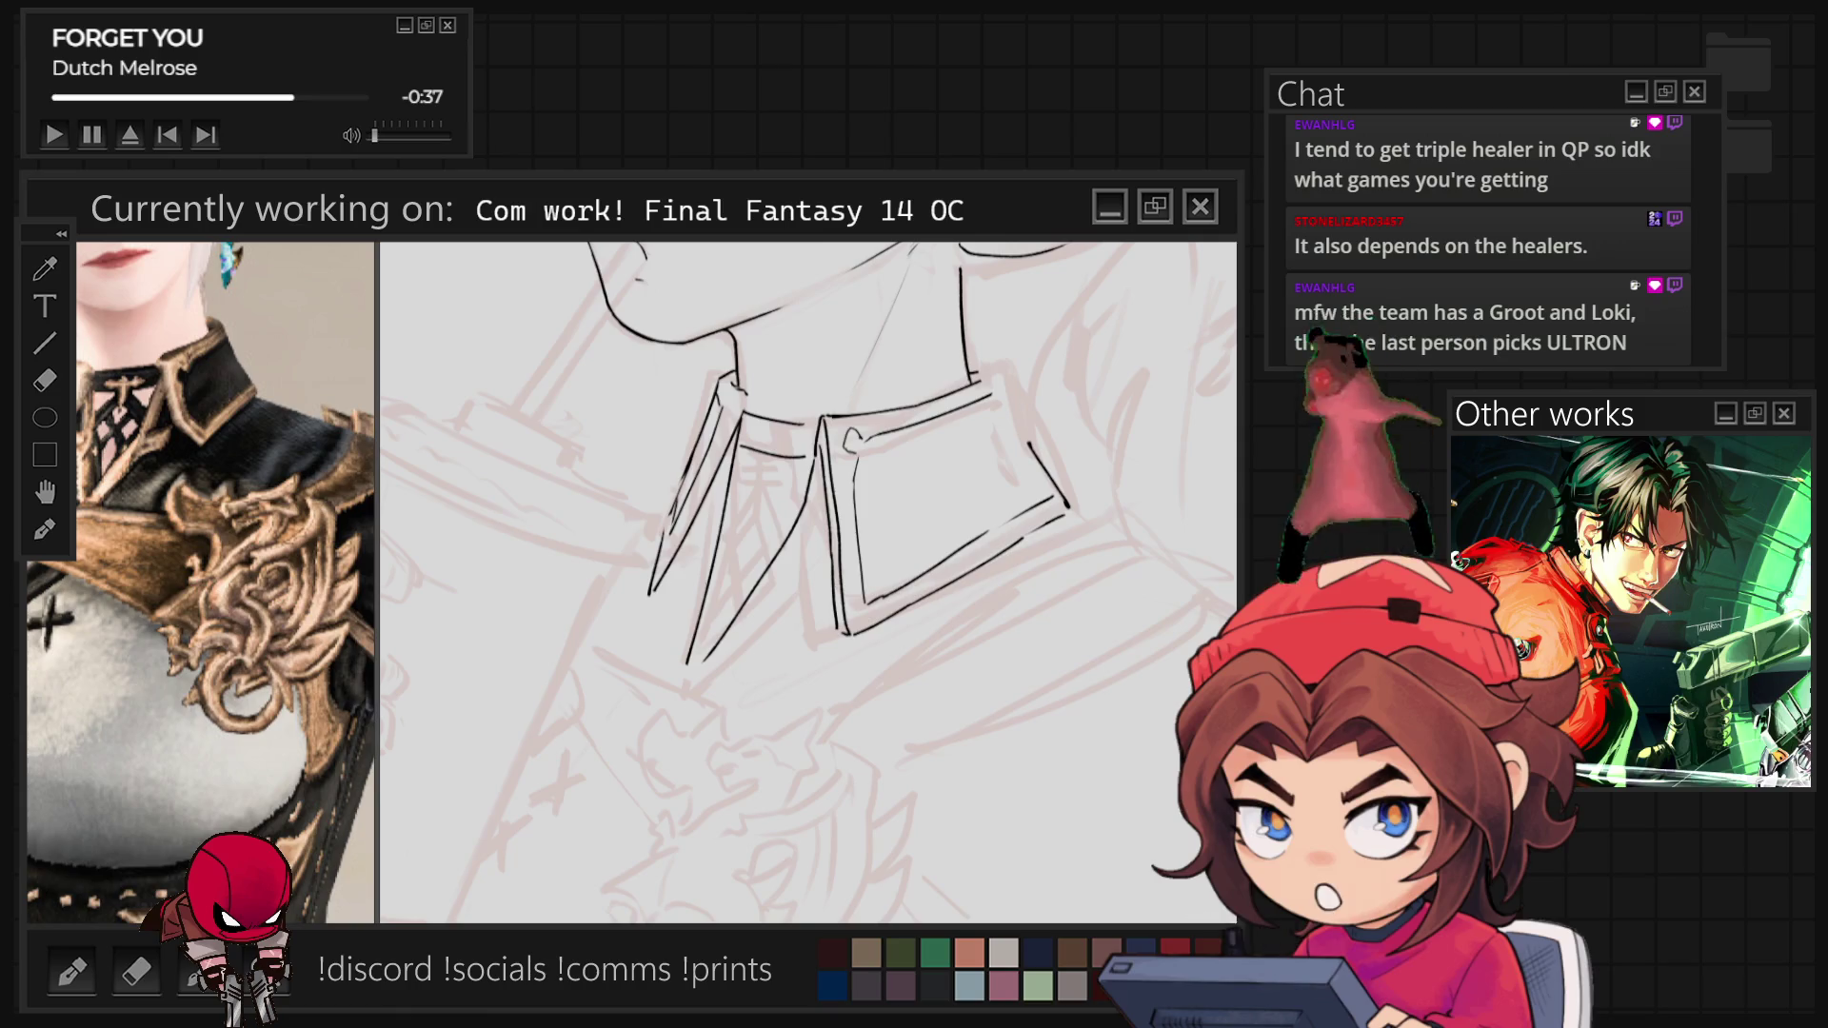
drag(918, 530, 755, 551)
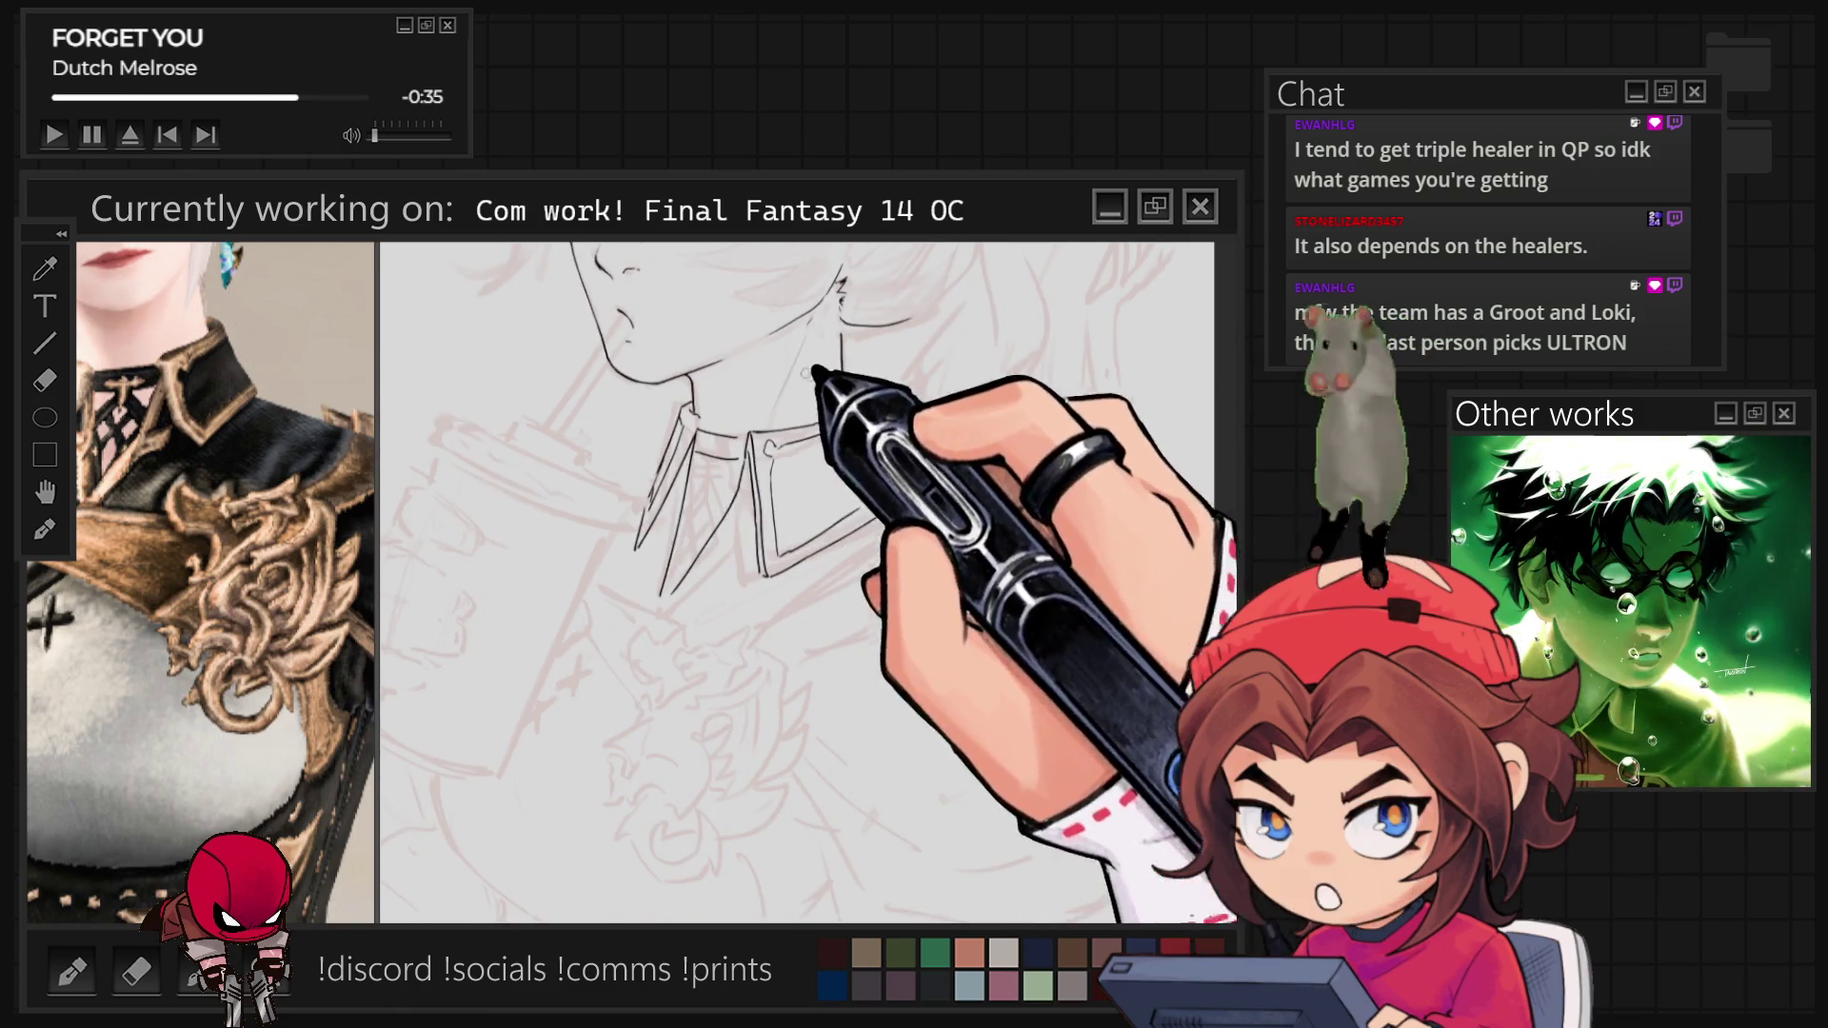
scroll(983, 445, up, 2)
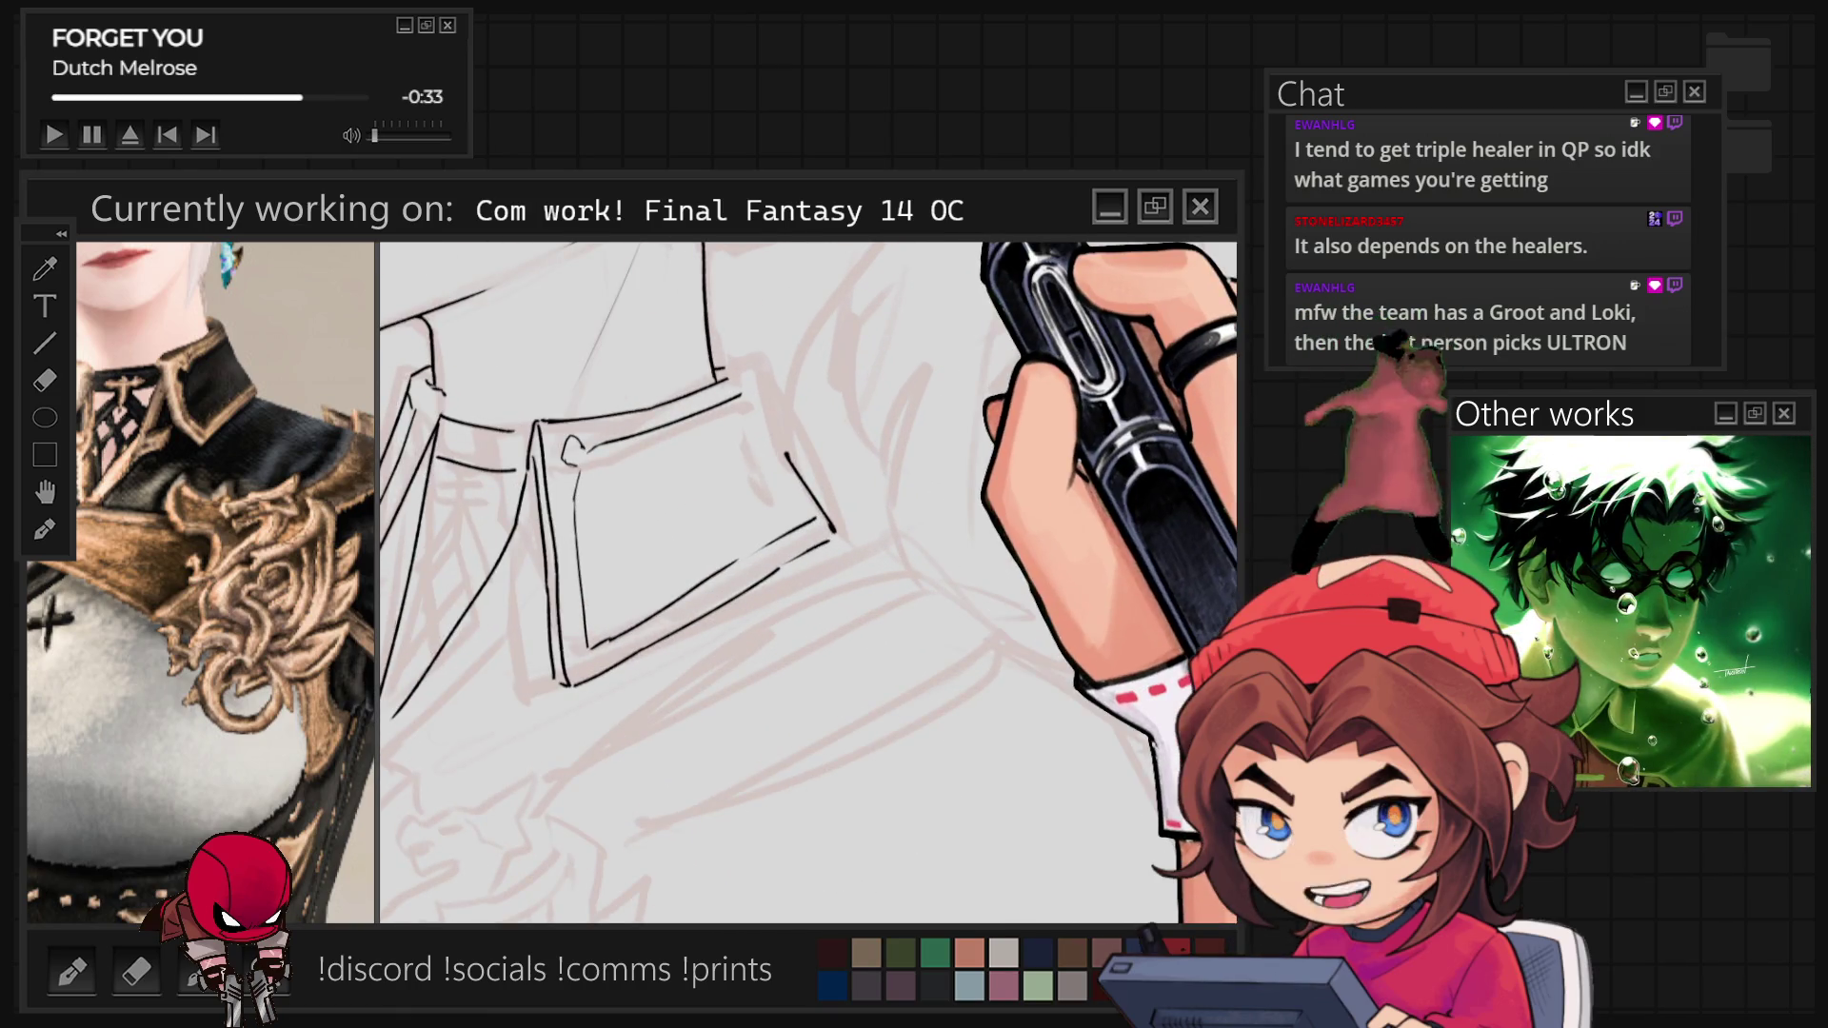
drag(786, 456, 834, 532)
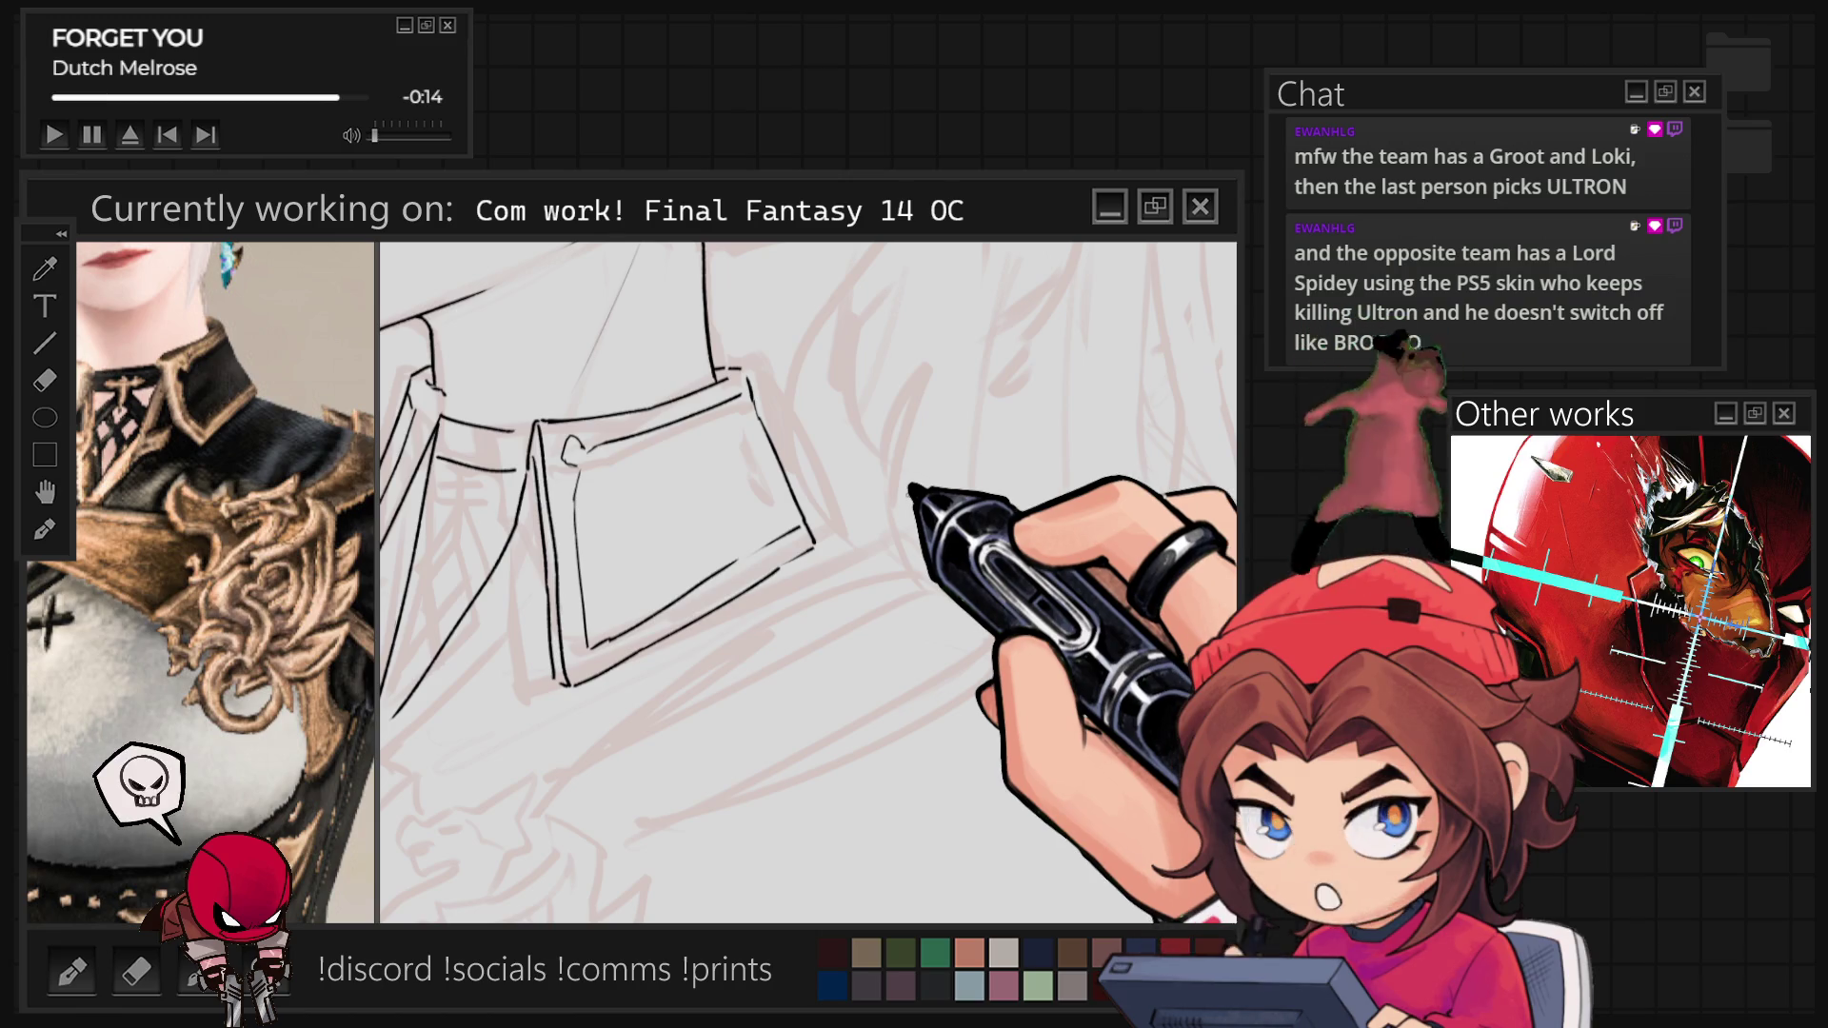
scroll(840, 609, down, 2)
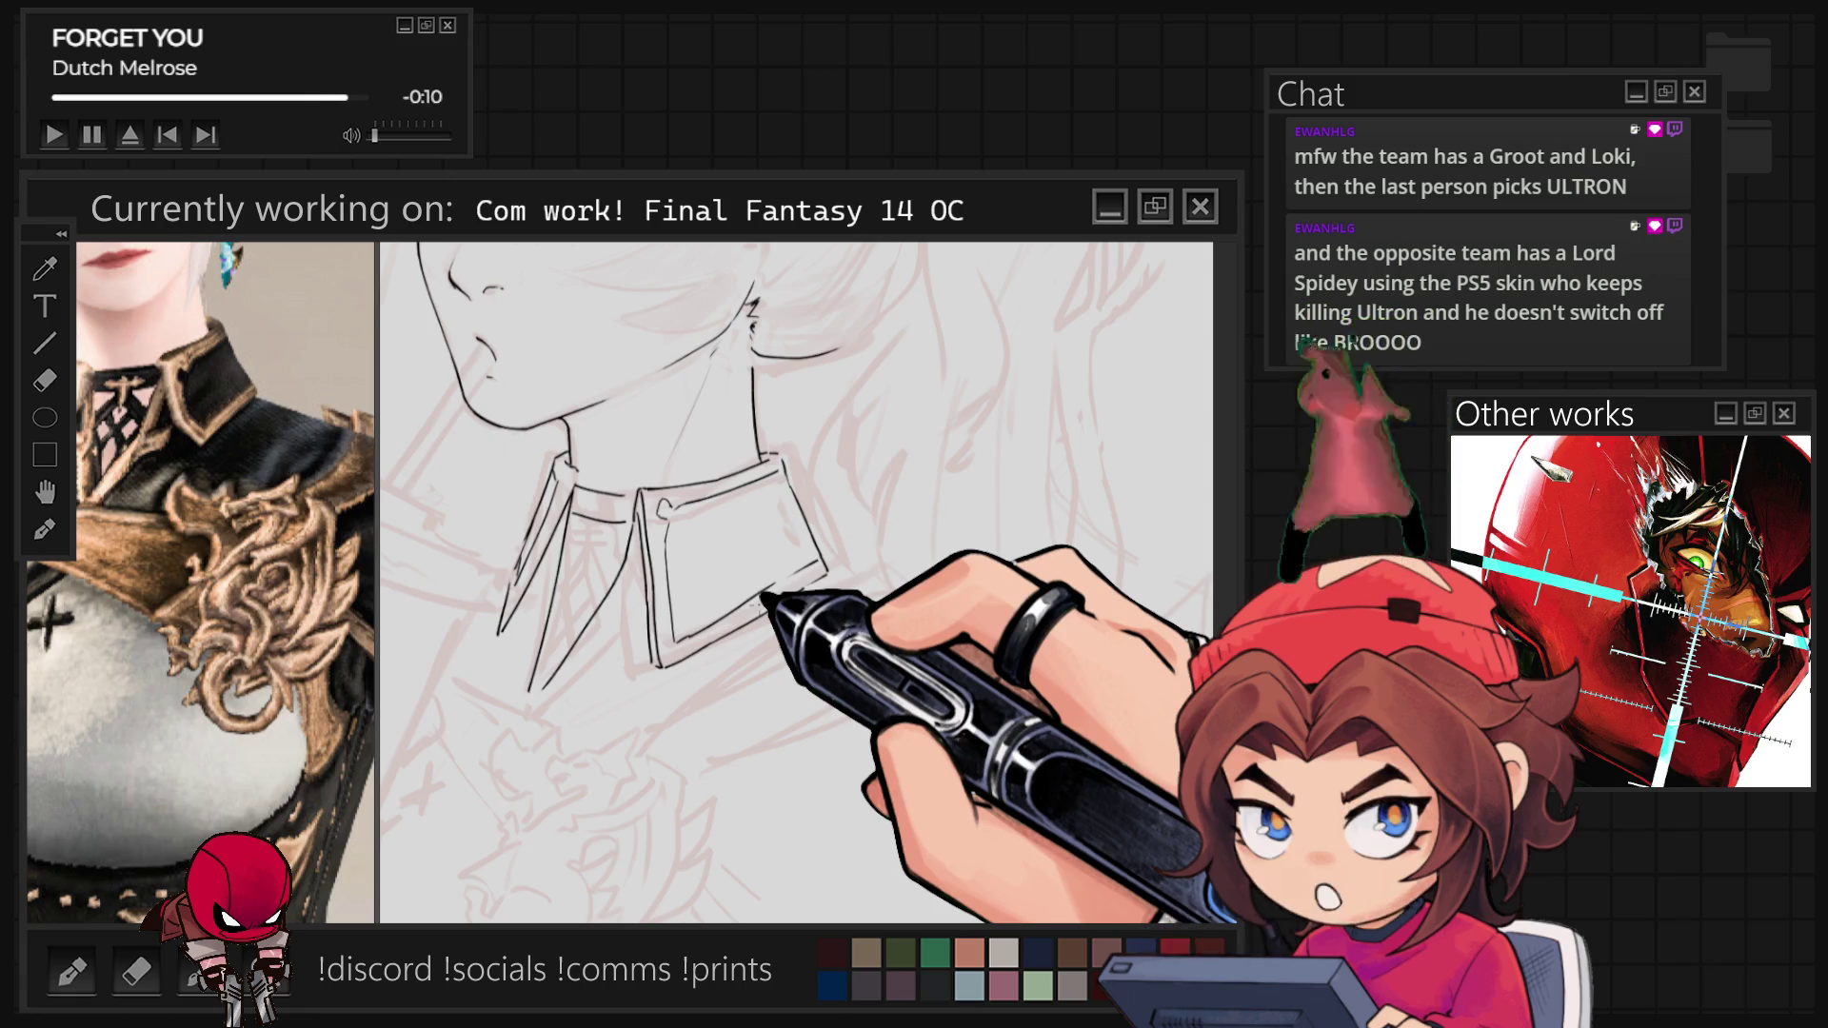
scroll(755, 396, down, 2)
scroll(739, 571, up, 4)
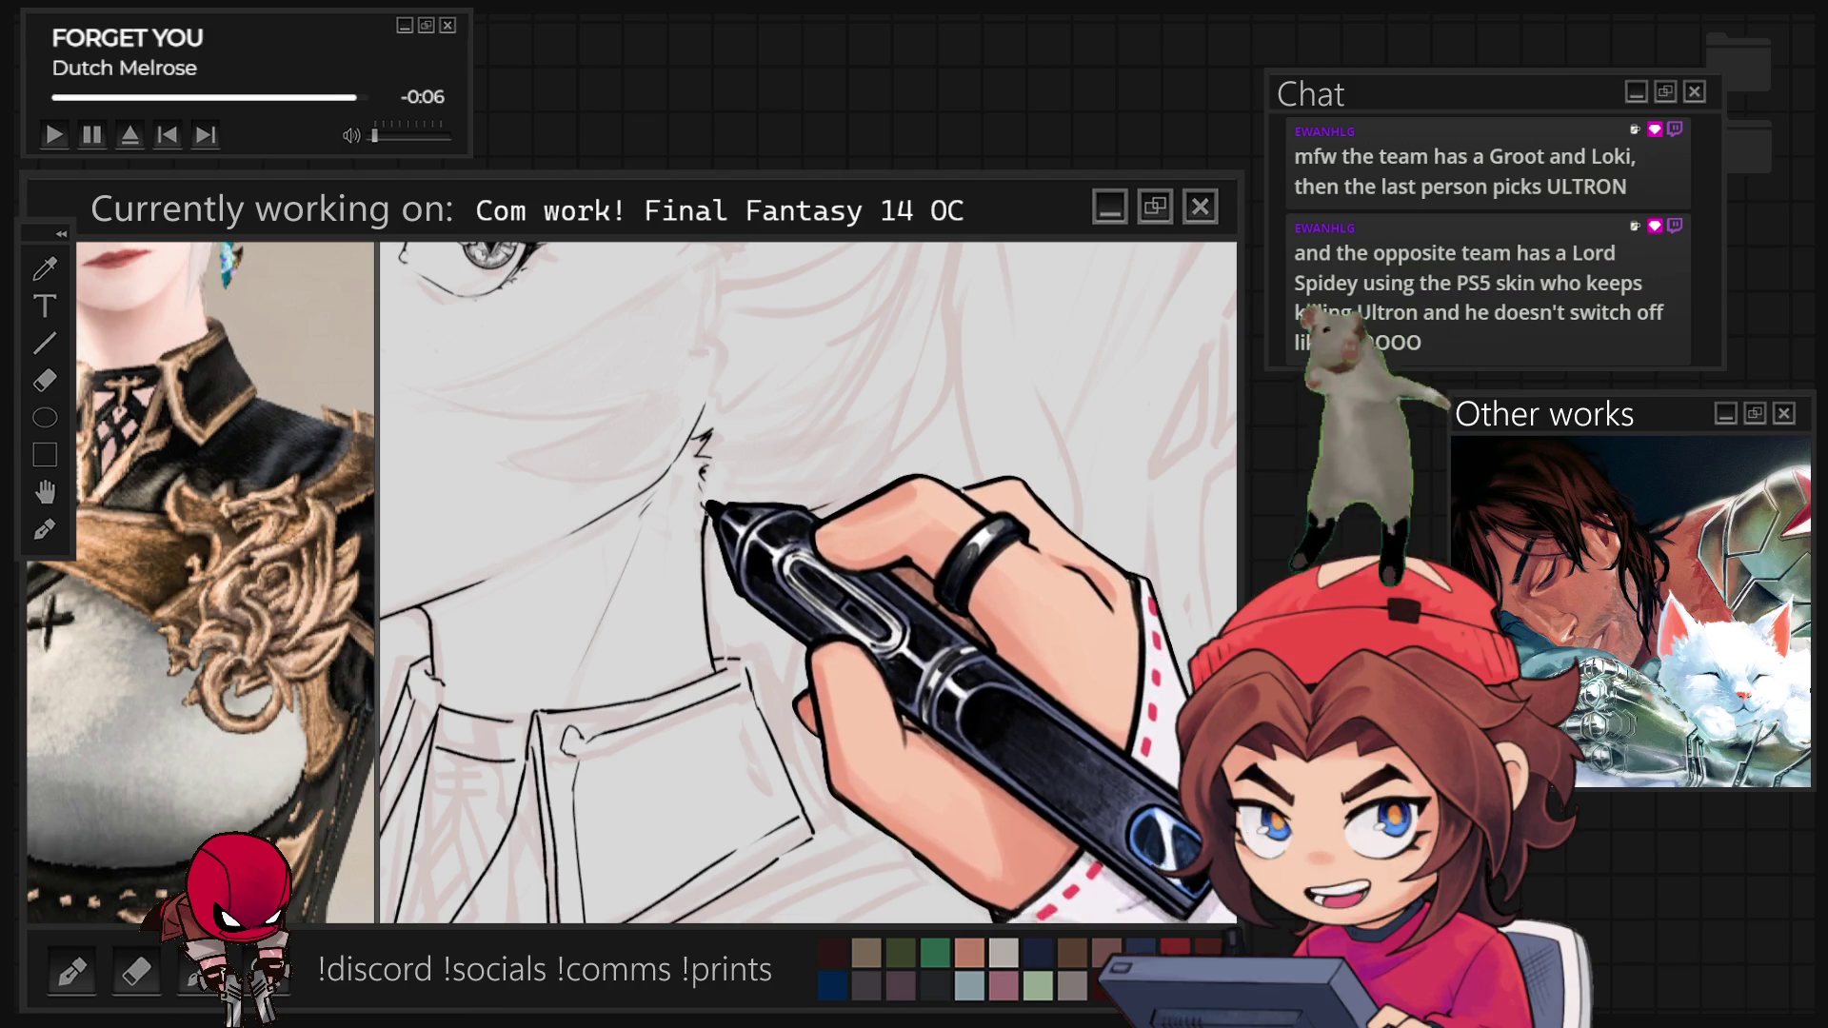
Zoom and tilt the canvas to an easier angle for inking the bangs near the eye.
scroll(703, 528, up, 5)
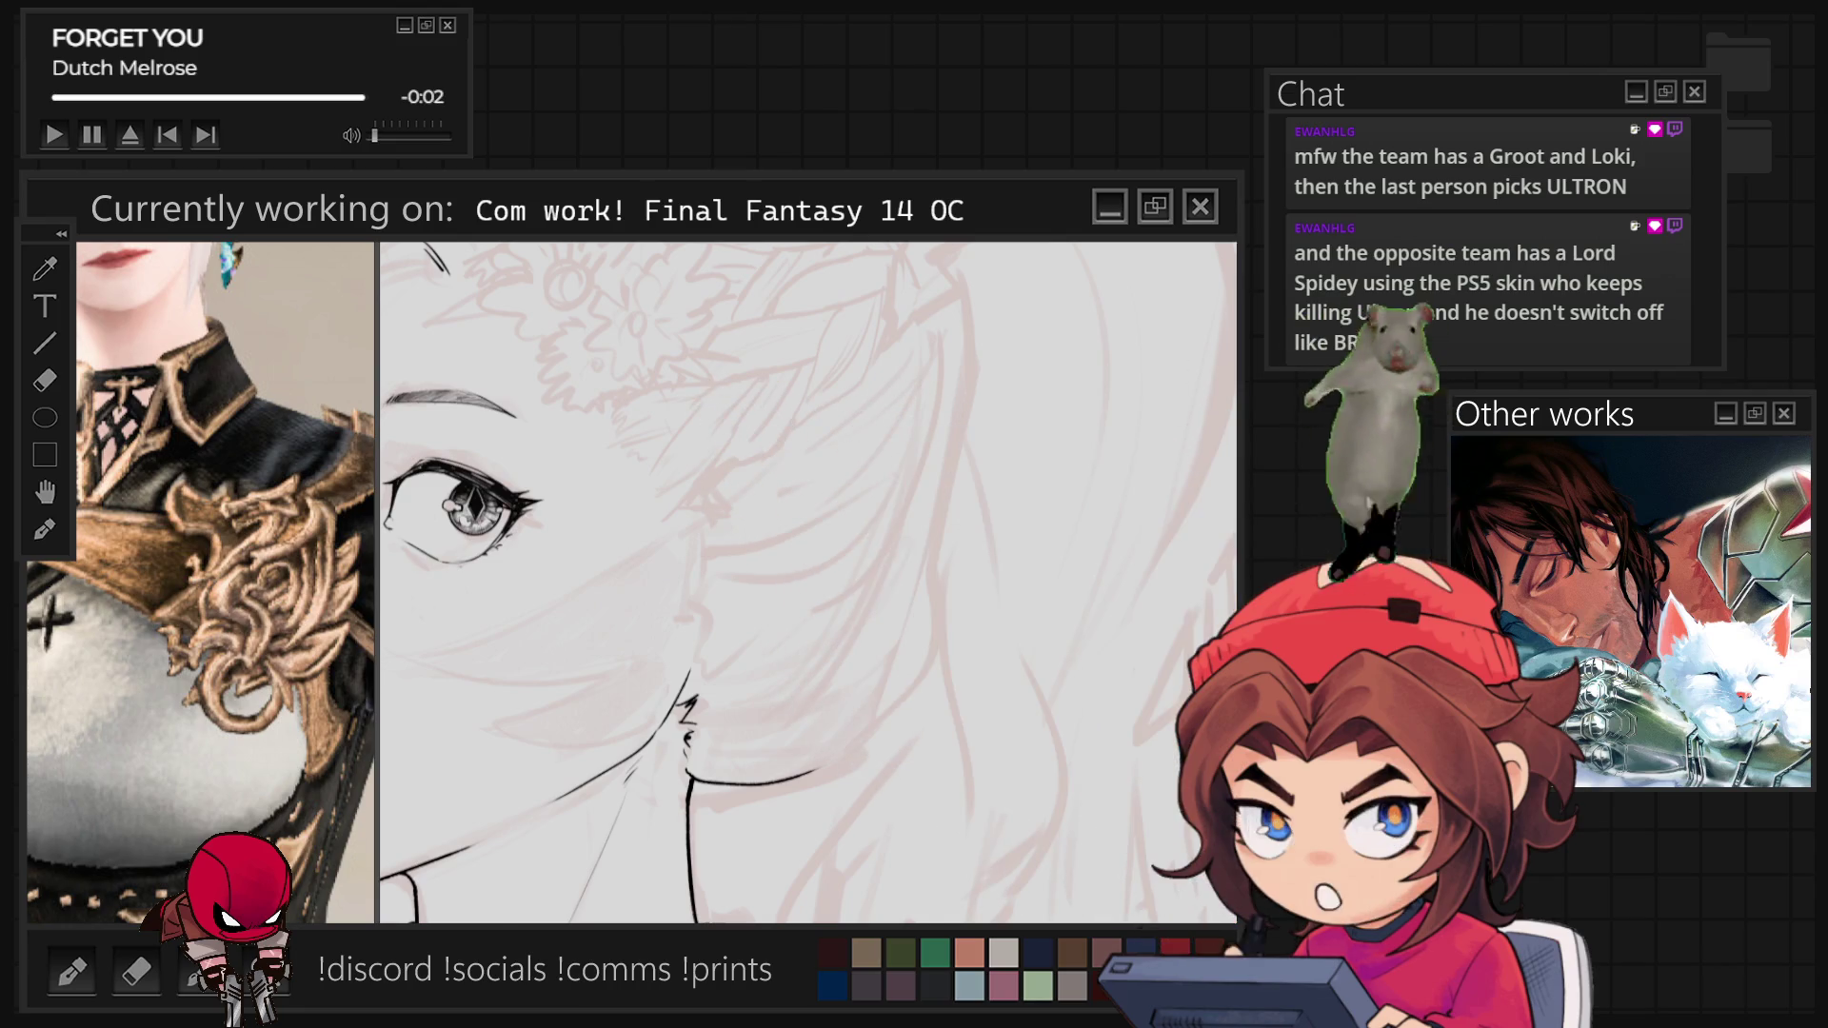
drag(838, 447, 865, 493)
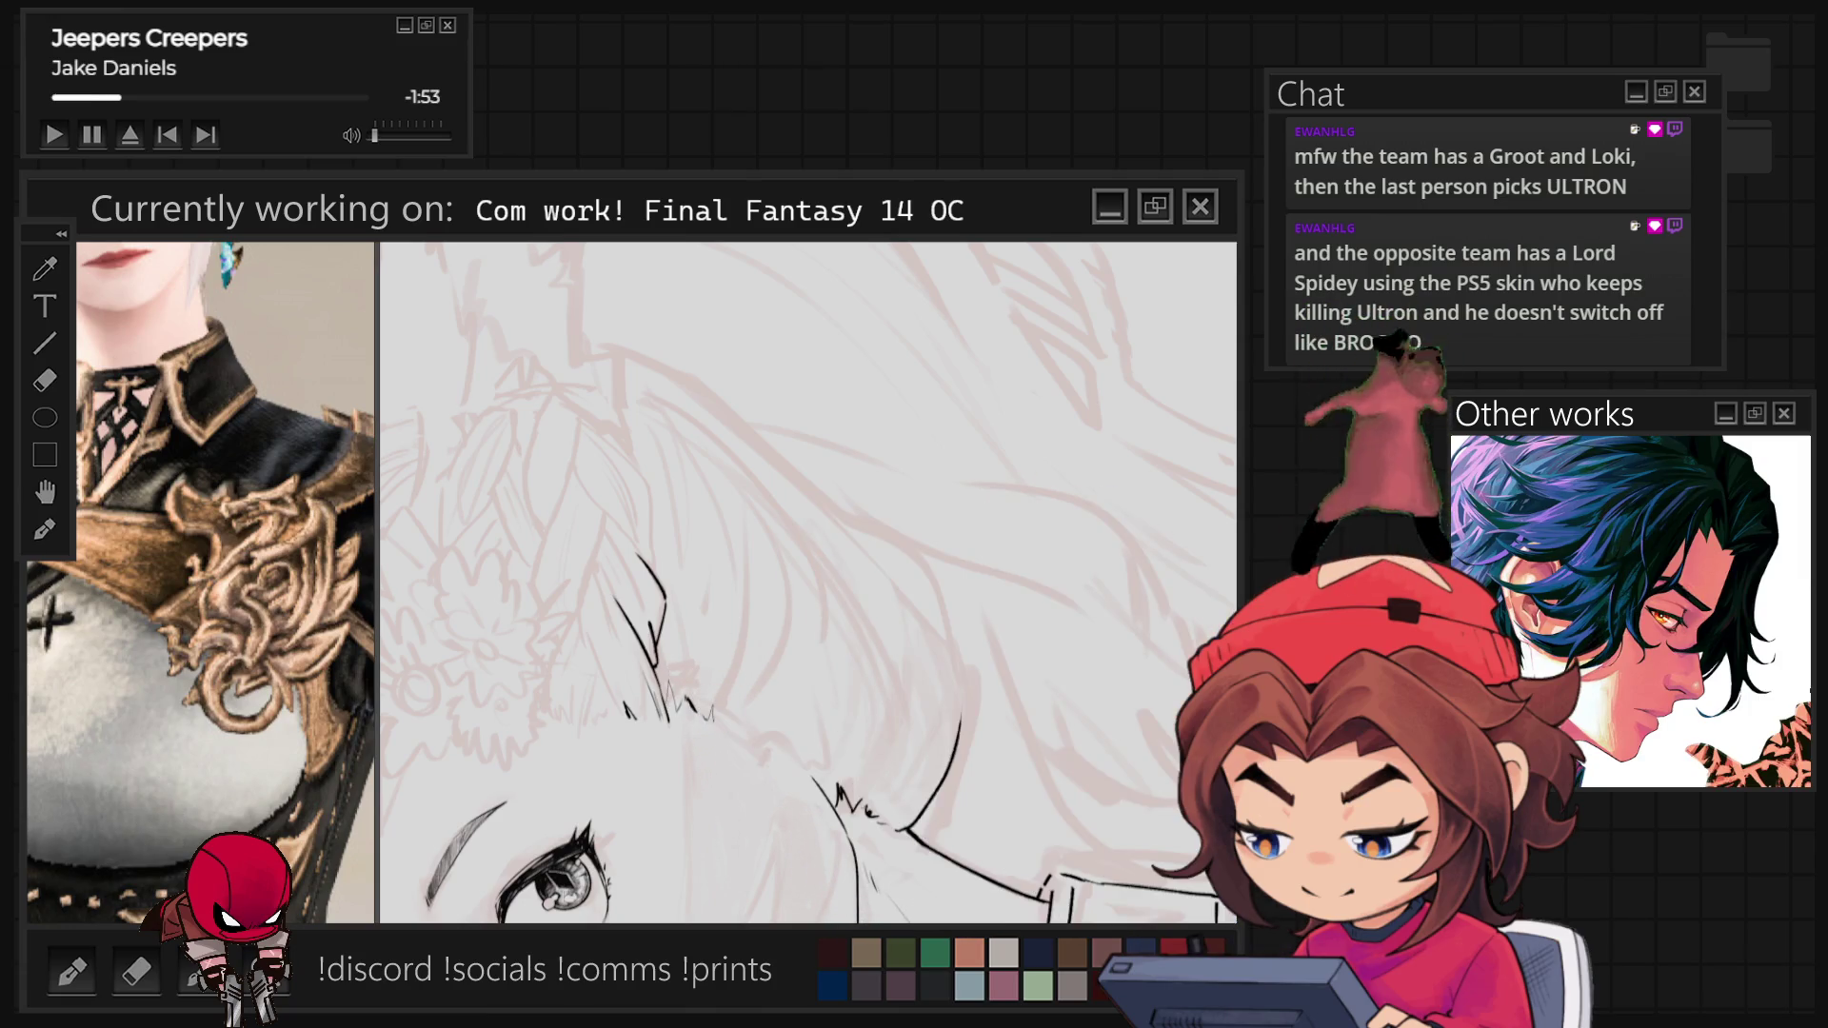
With the canvas upright, ink the long hair strand beside the face and the jaw-to-neck contour.
key(ctrl+0)
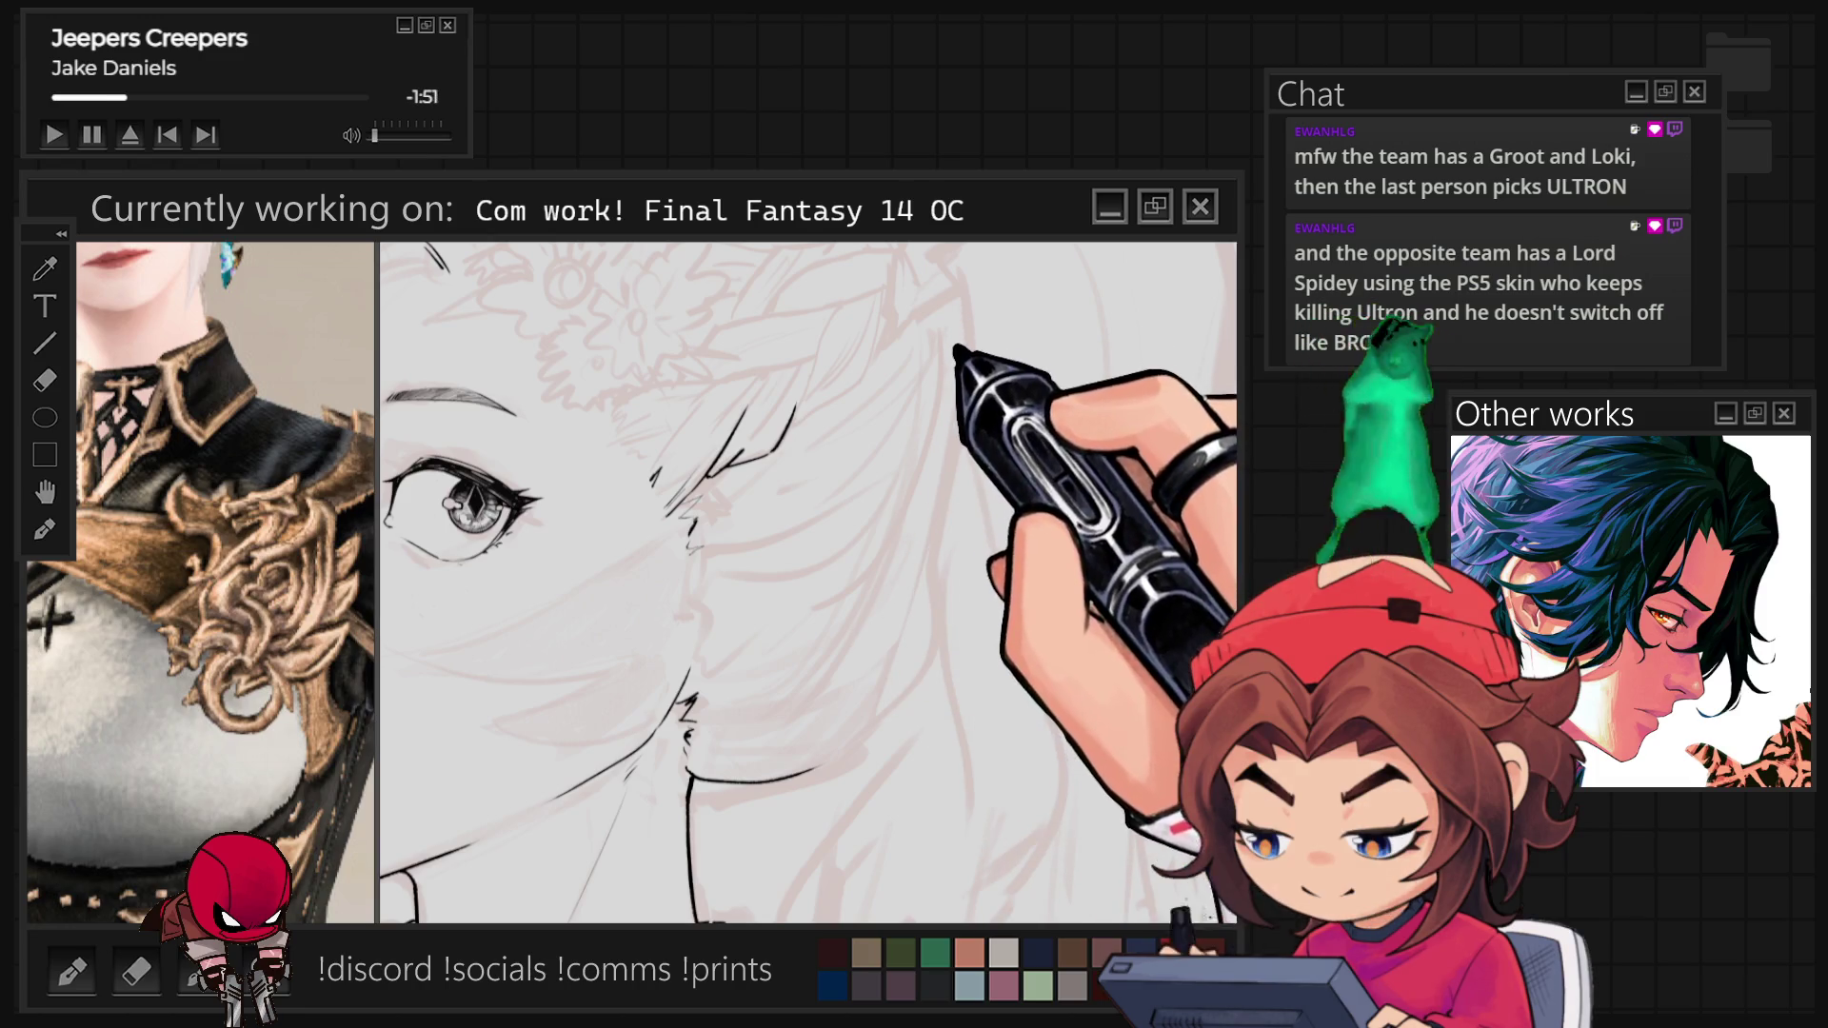
mouse_move(956, 304)
mouse_down()
mouse_move(937, 537)
mouse_move(841, 755)
mouse_up()
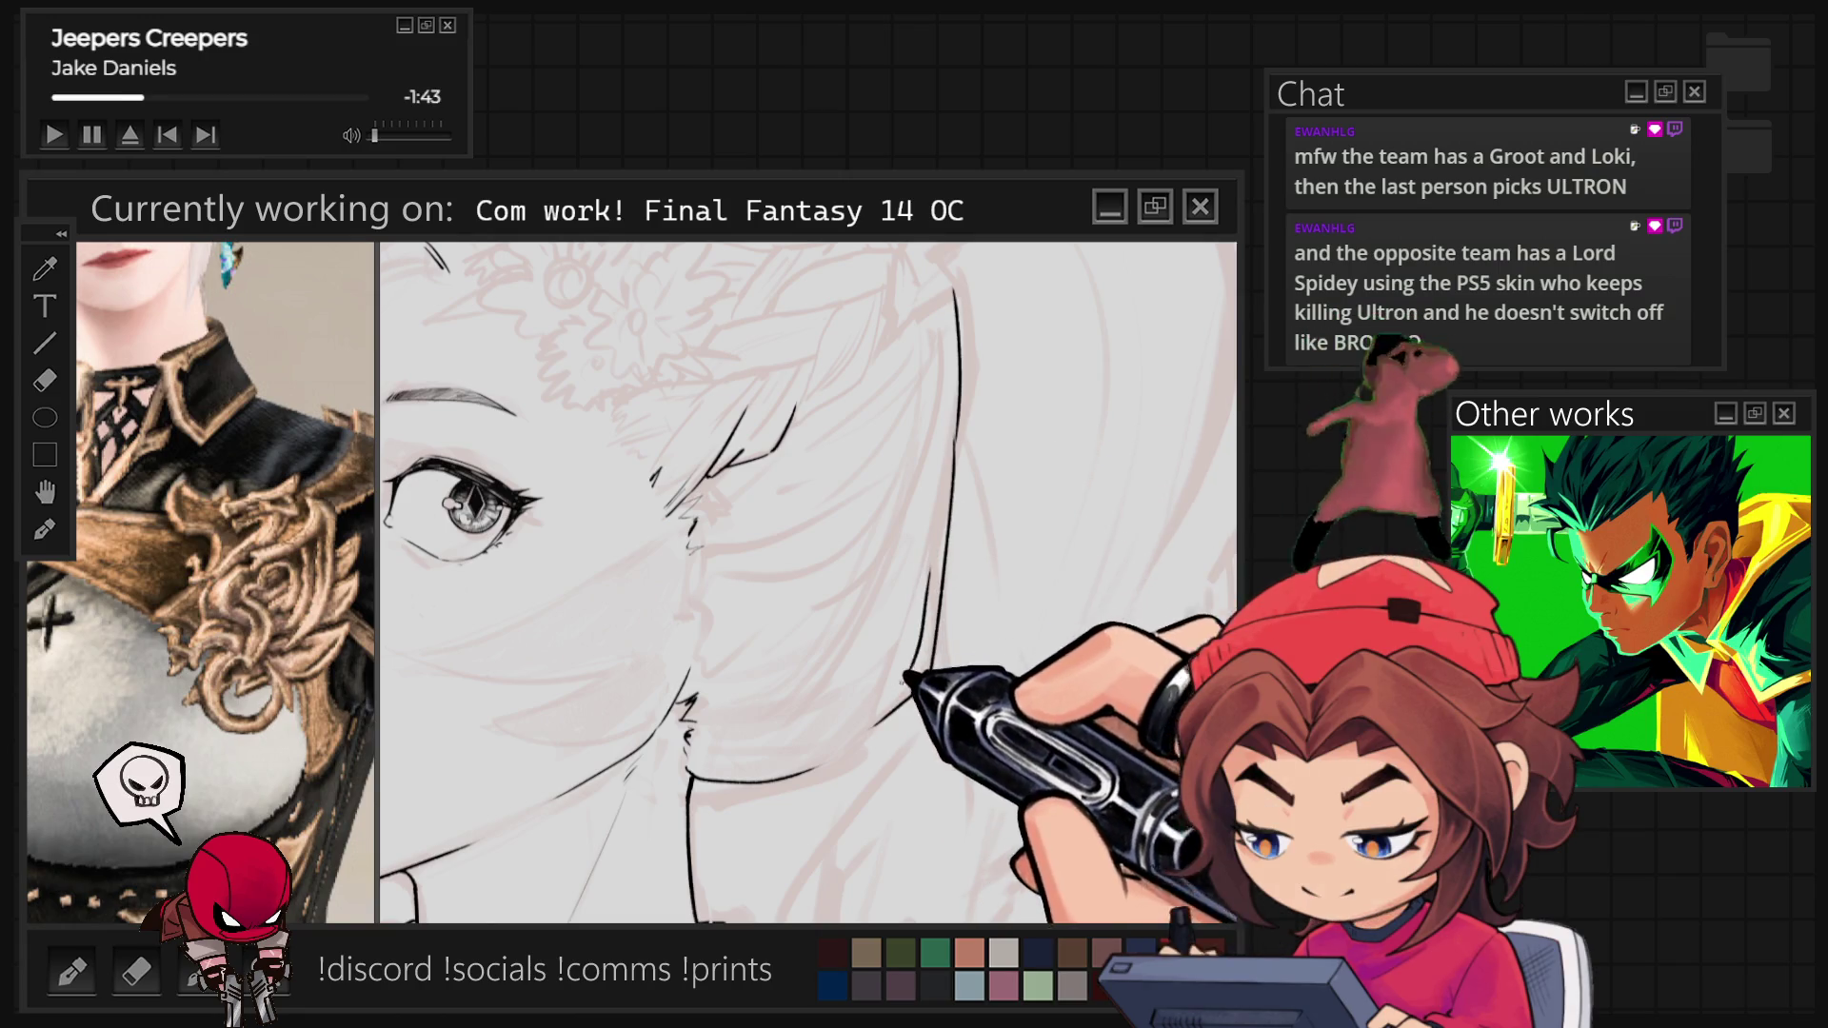
drag(929, 572, 884, 698)
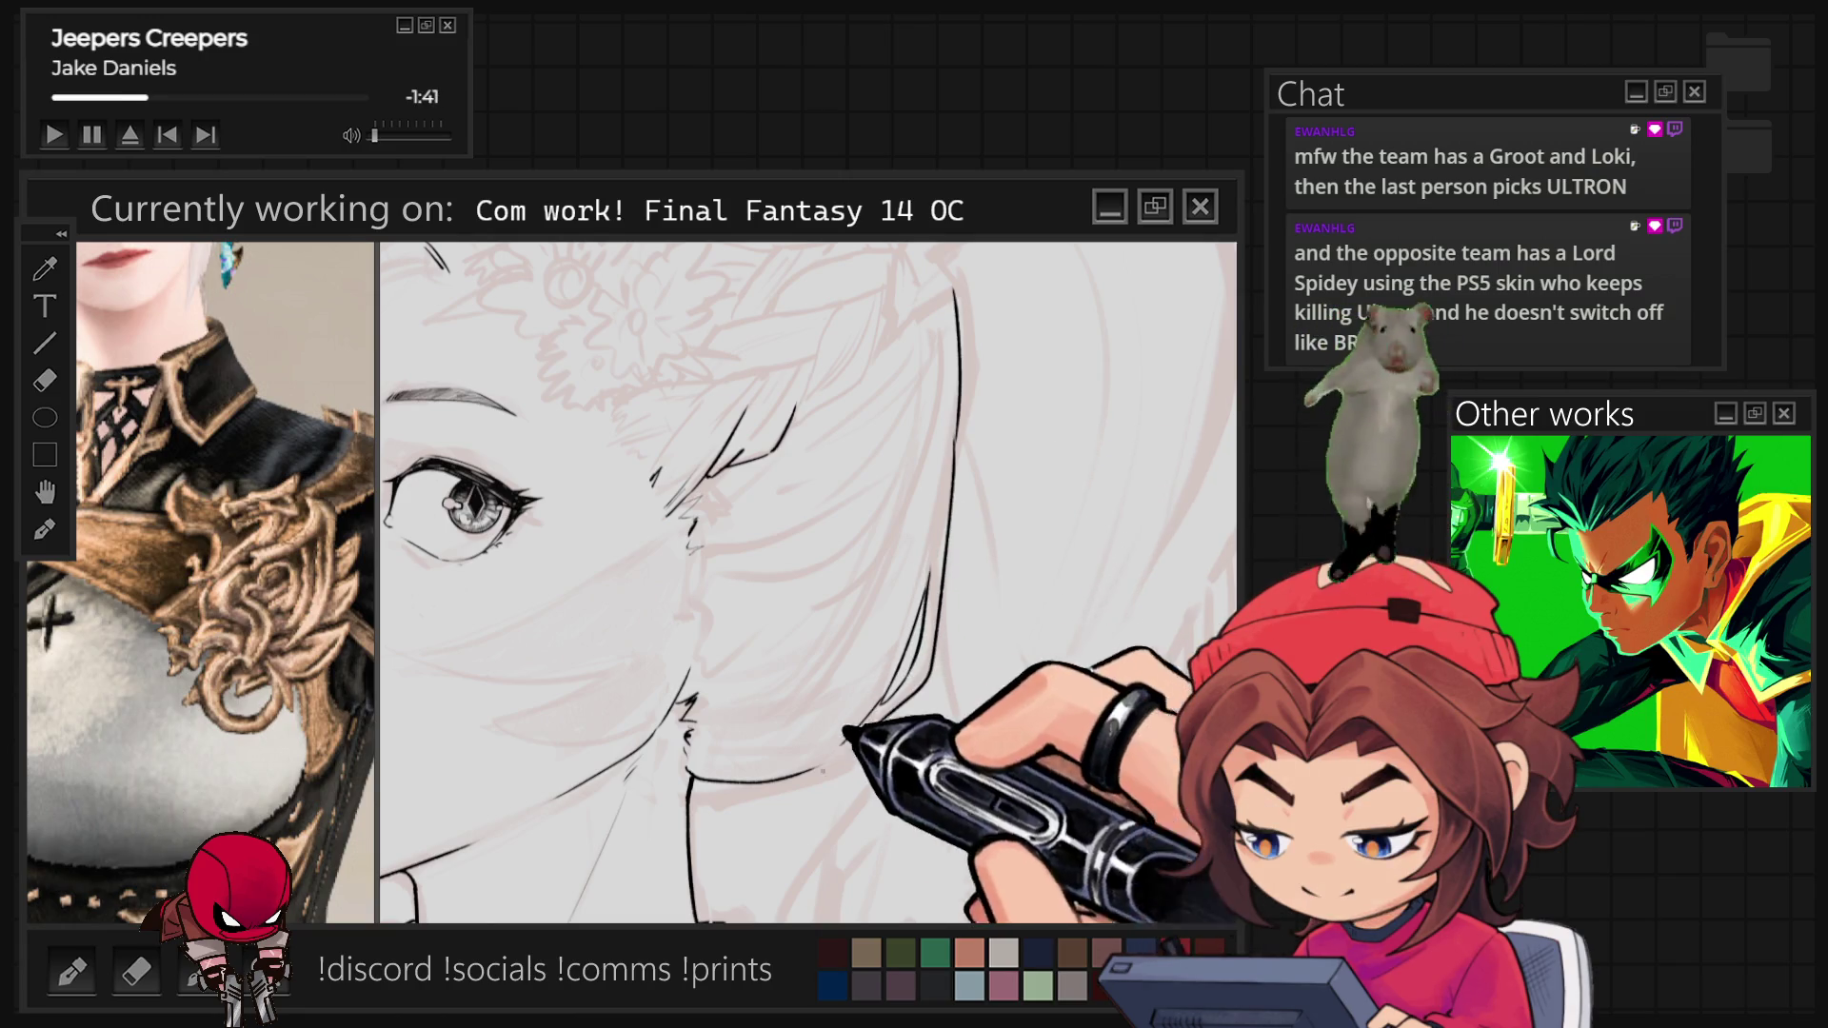
key(ctrl+minus)
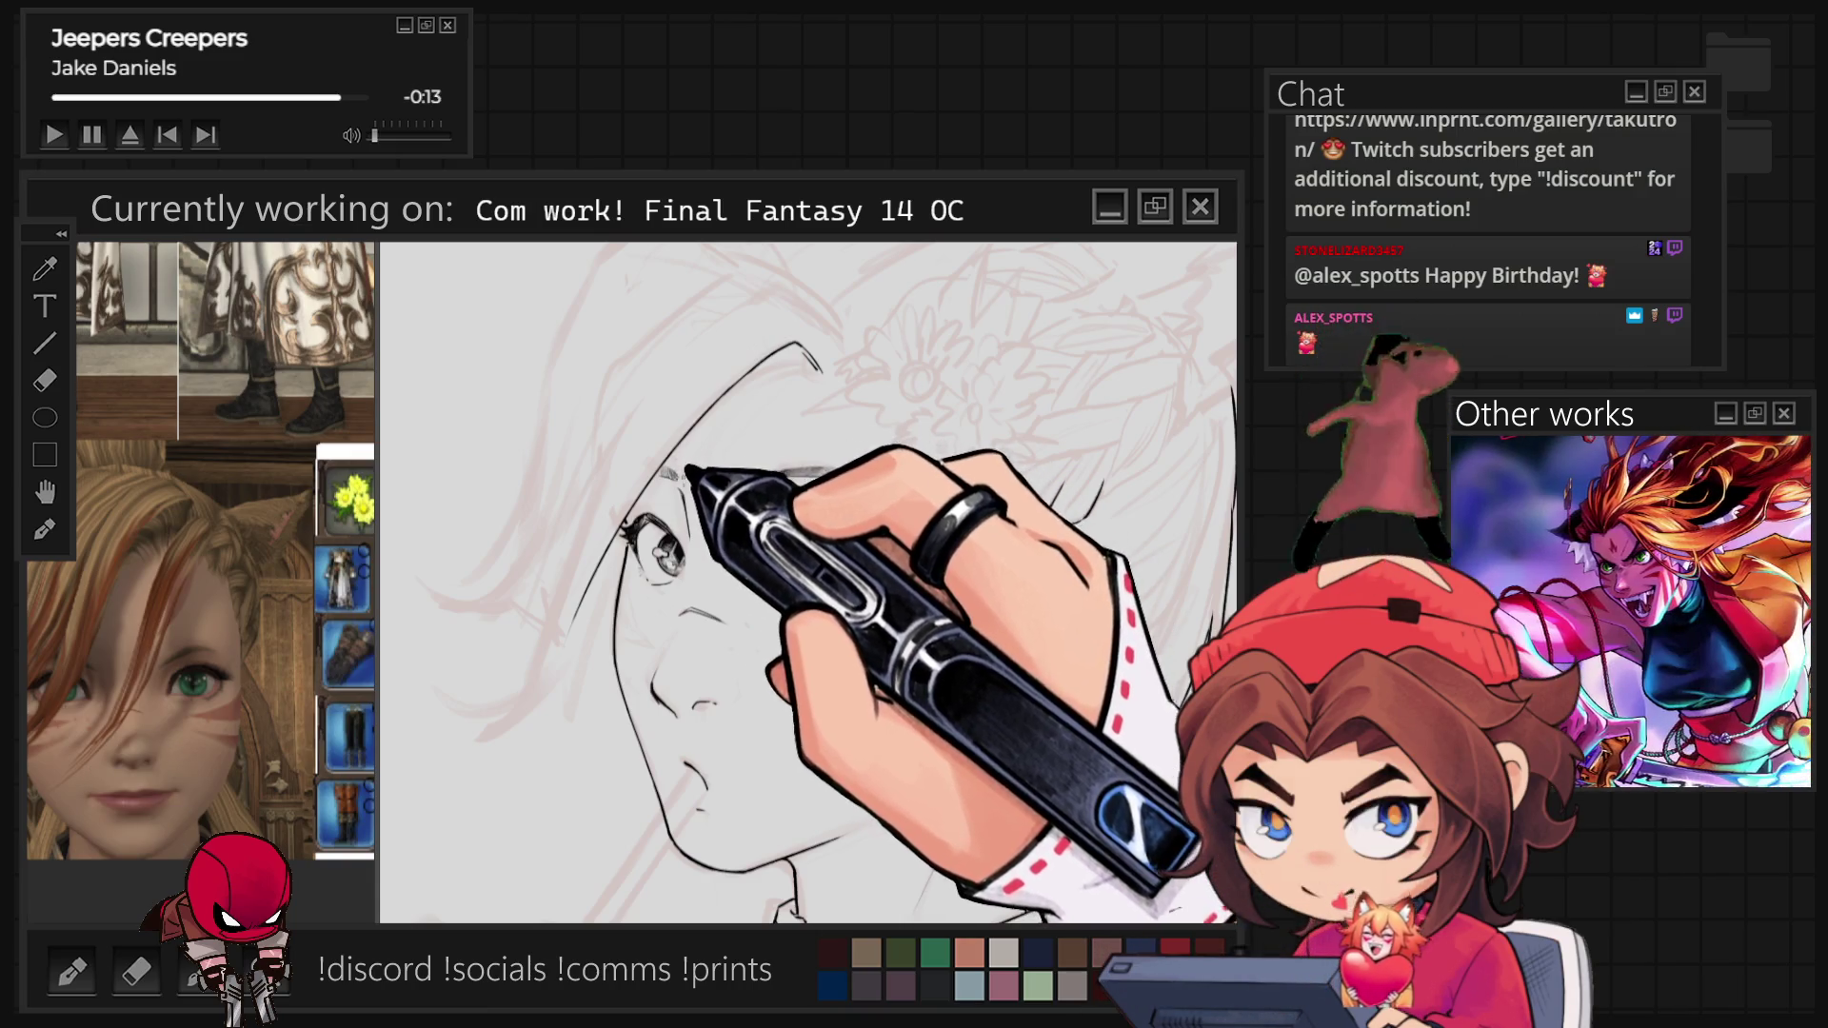
scroll(821, 703, up, 5)
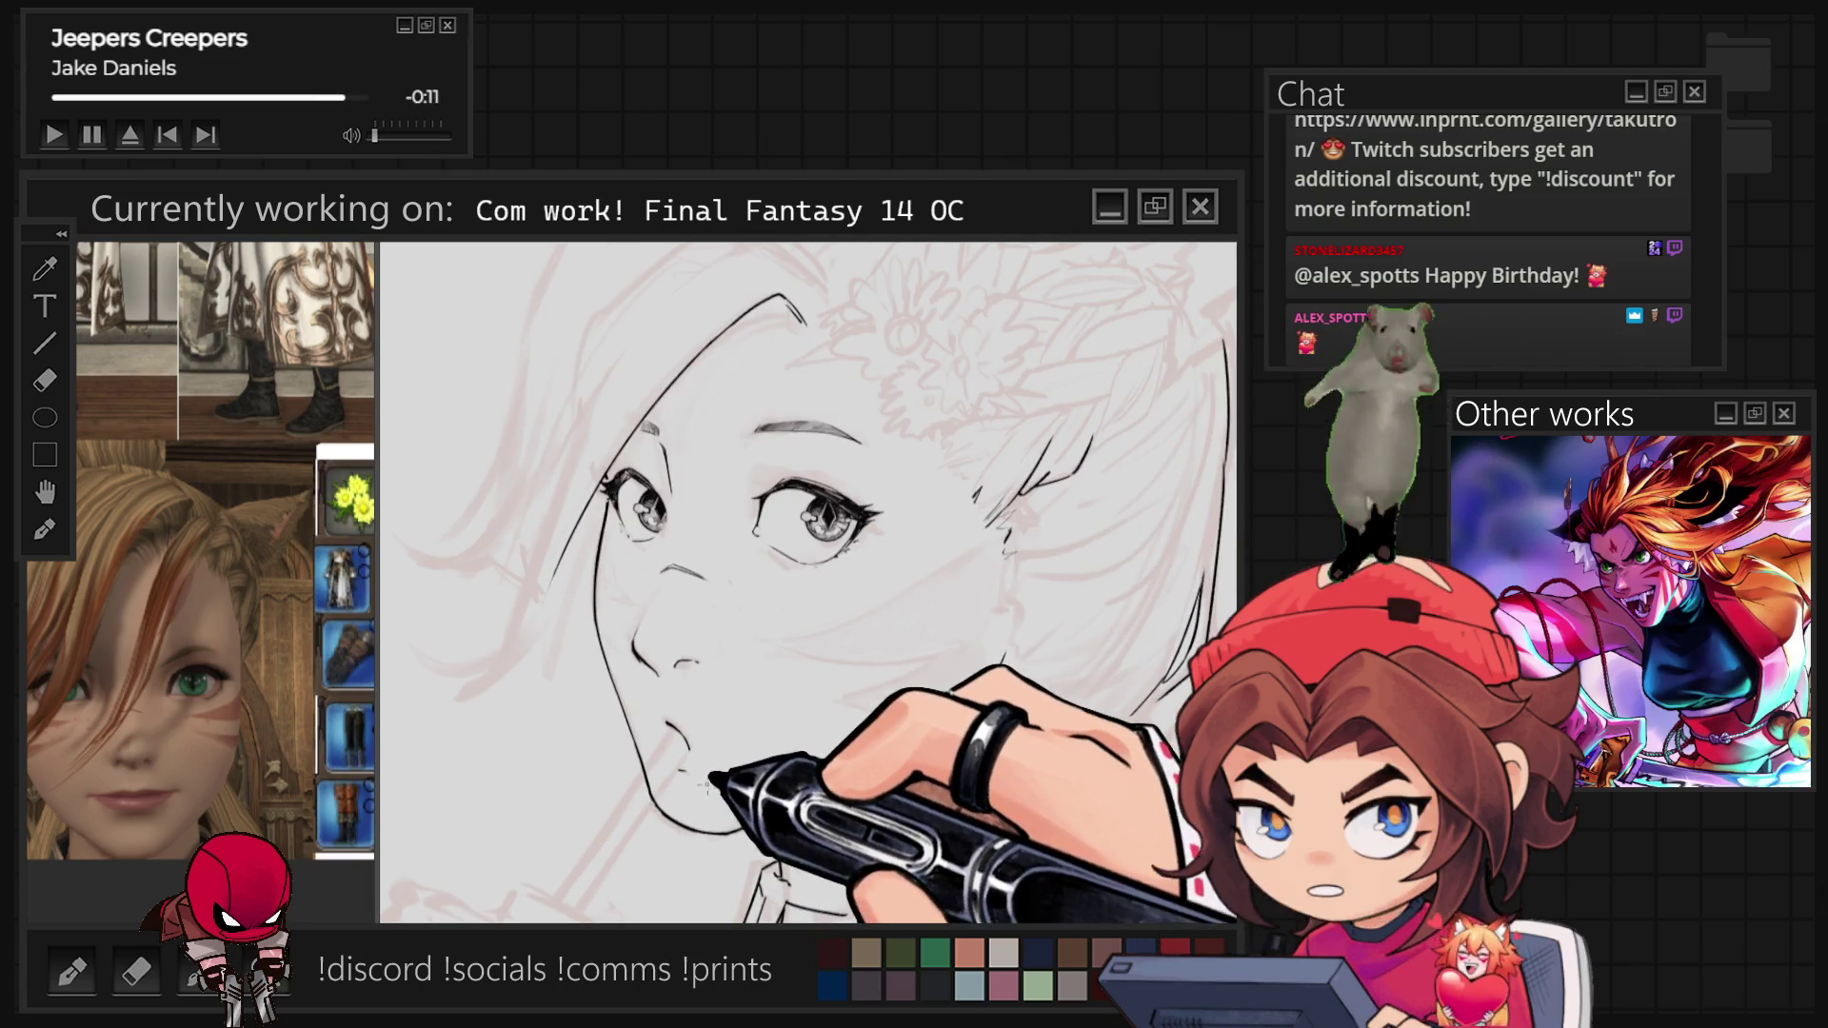
Draw the straw as two parallel black strokes running down from the lips.
scroll(571, 600, up, 3)
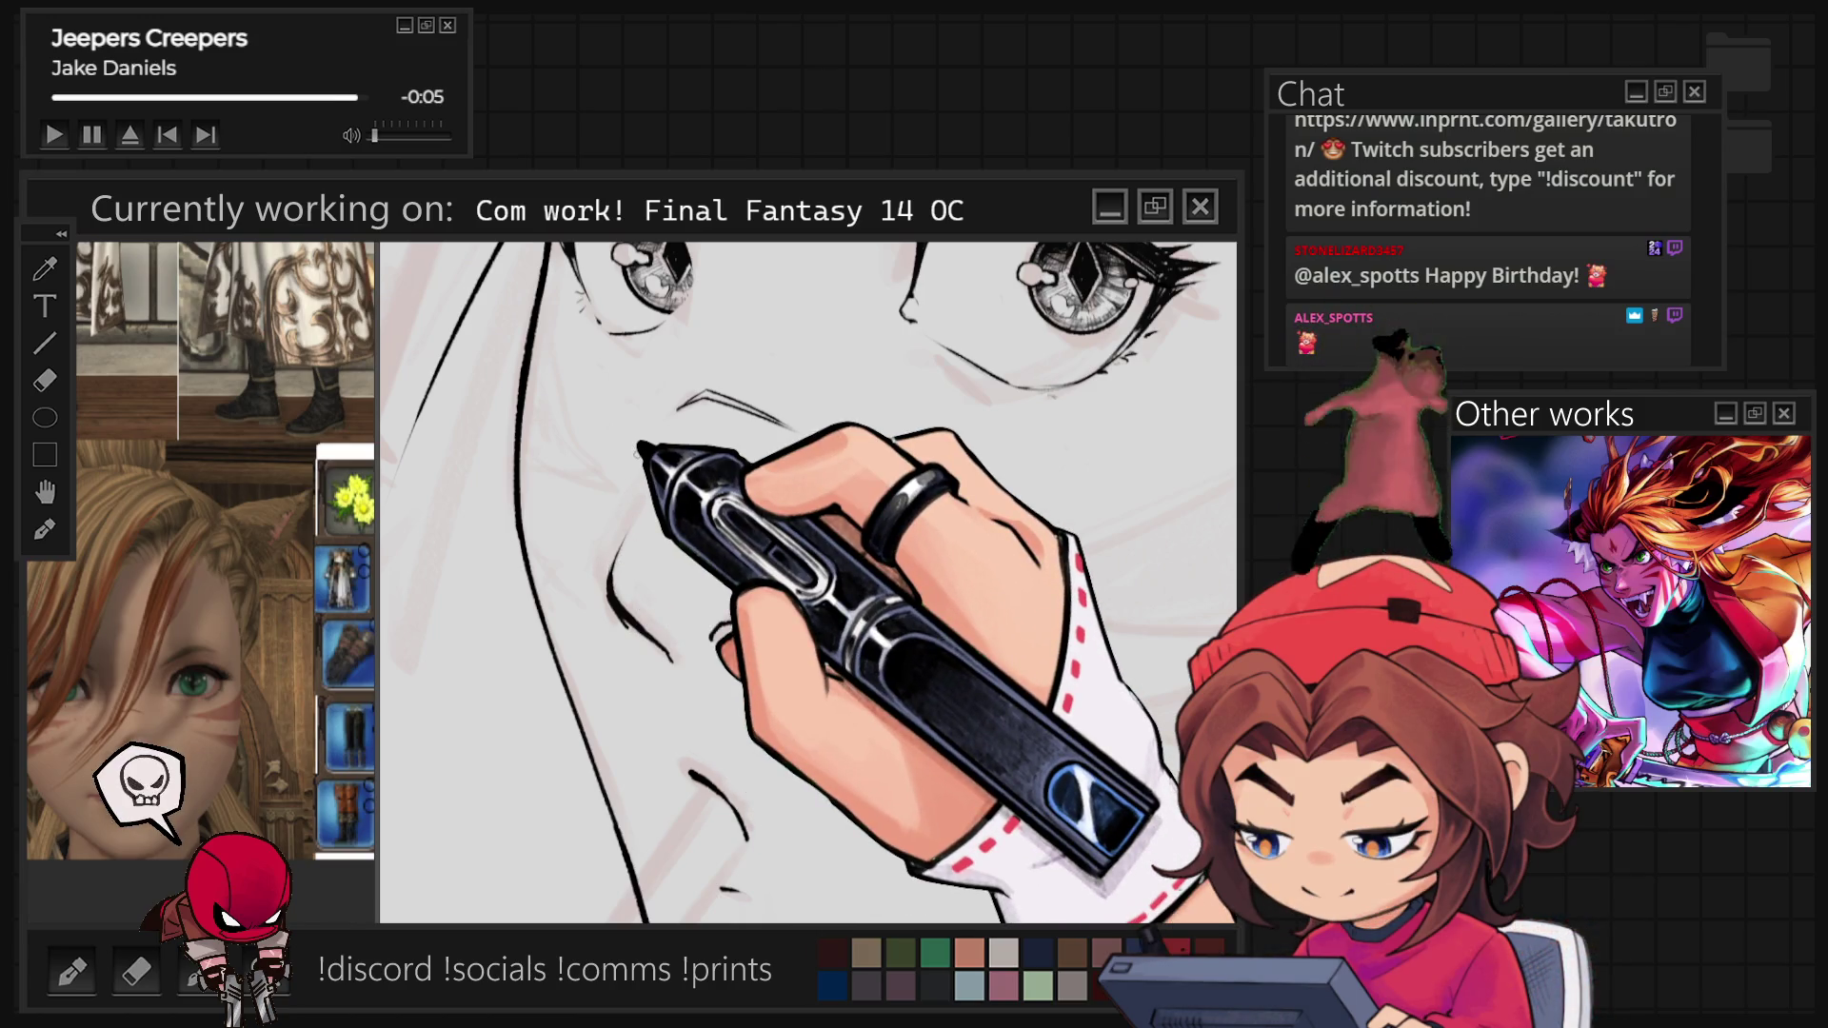
scroll(807, 583, down, 5)
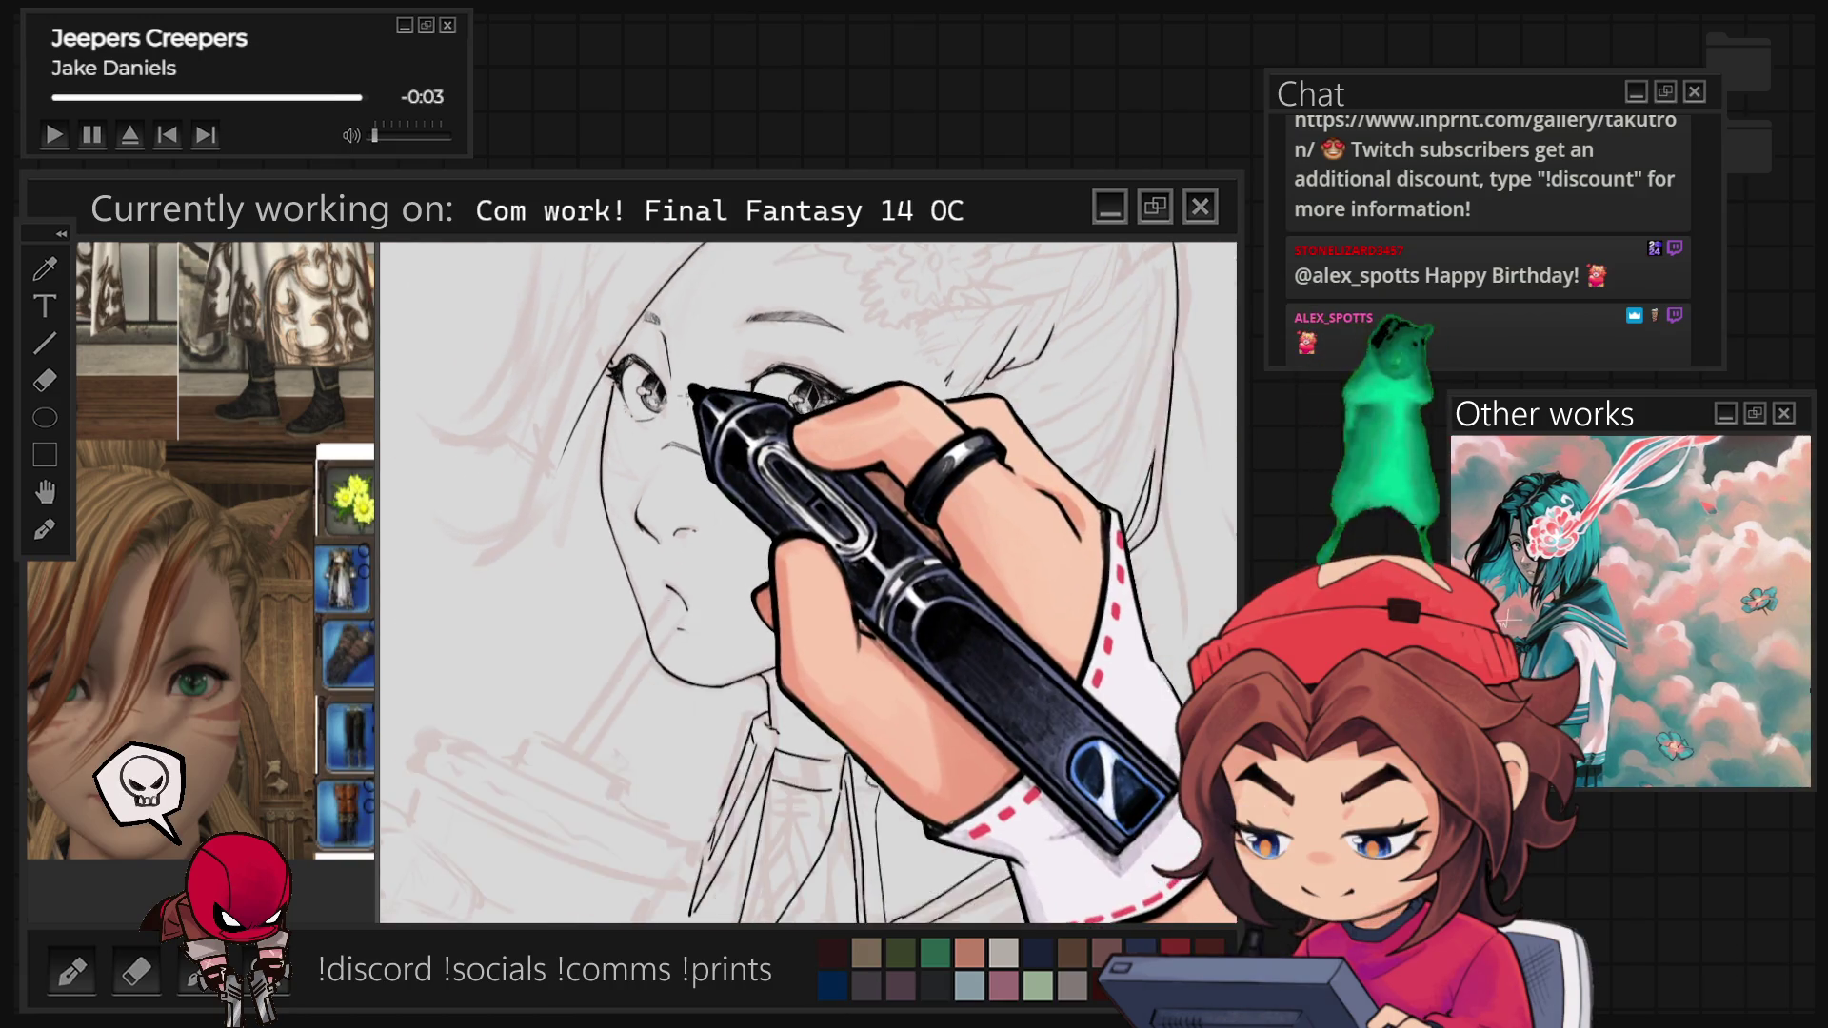
scroll(807, 583, down, 5)
scroll(695, 595, up, 5)
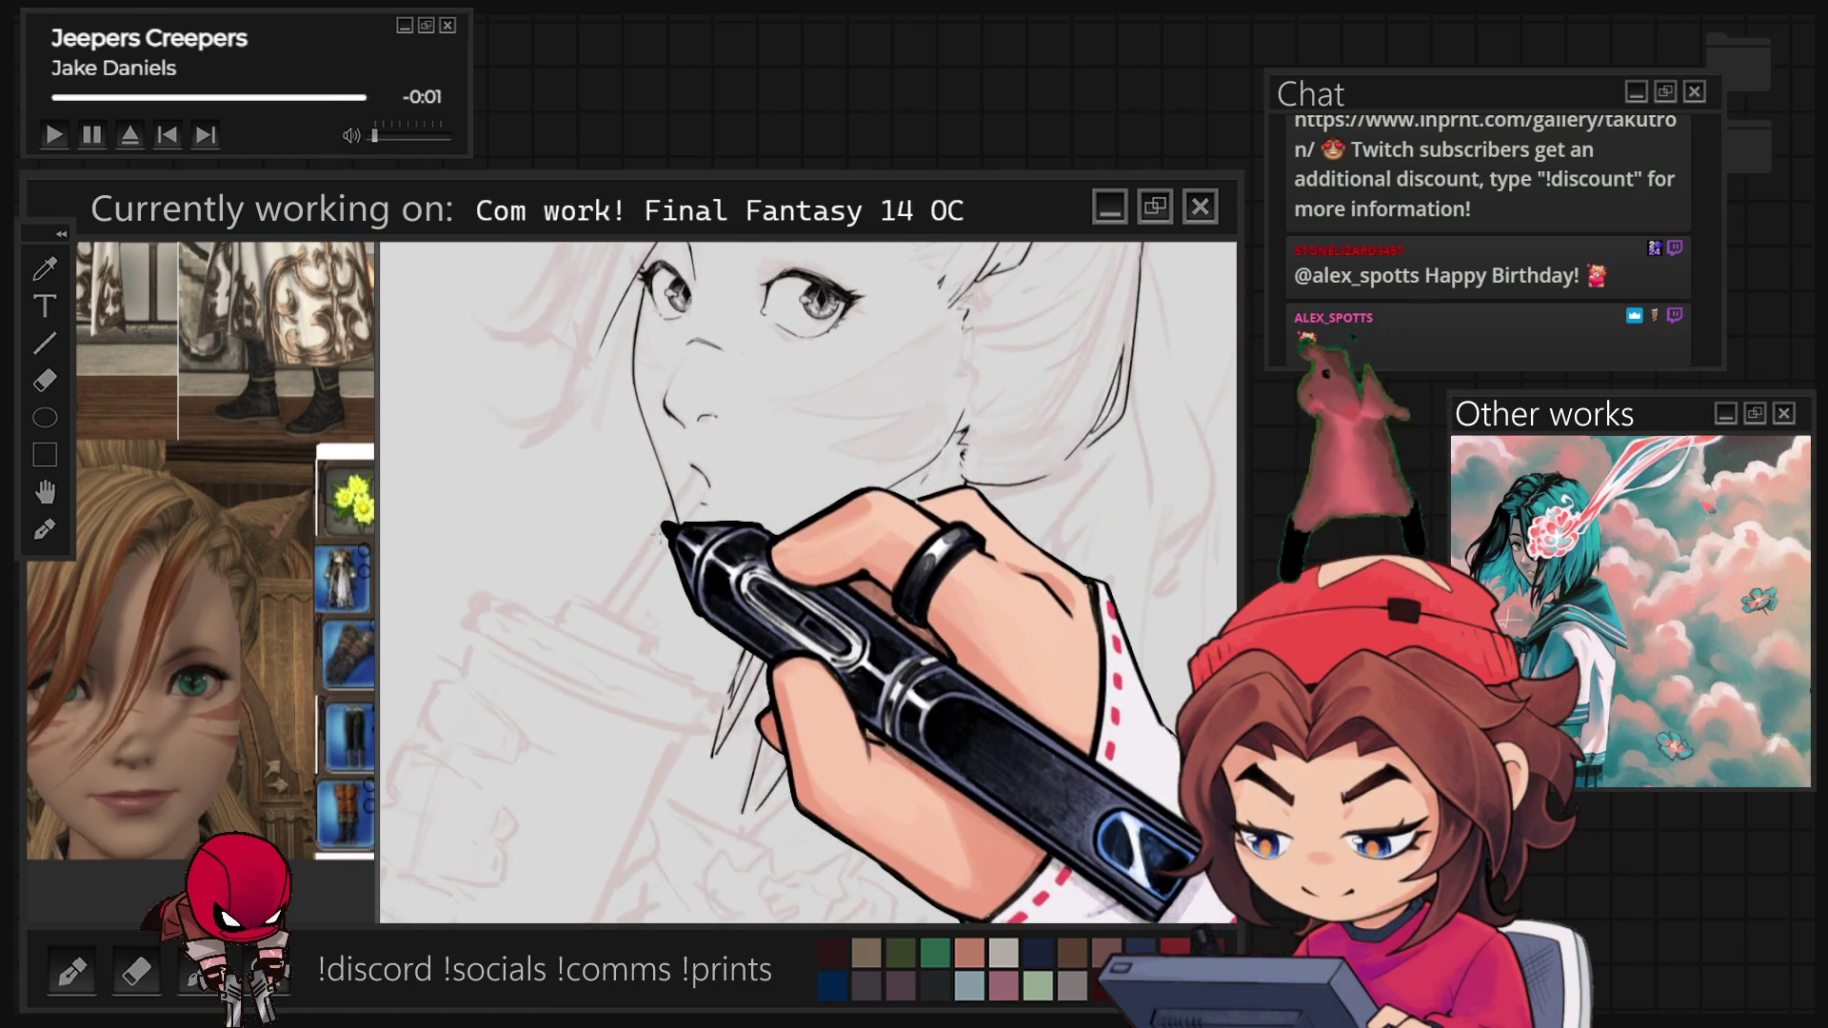
mouse_move(707, 444)
mouse_down()
mouse_move(409, 646)
mouse_move(569, 650)
mouse_up()
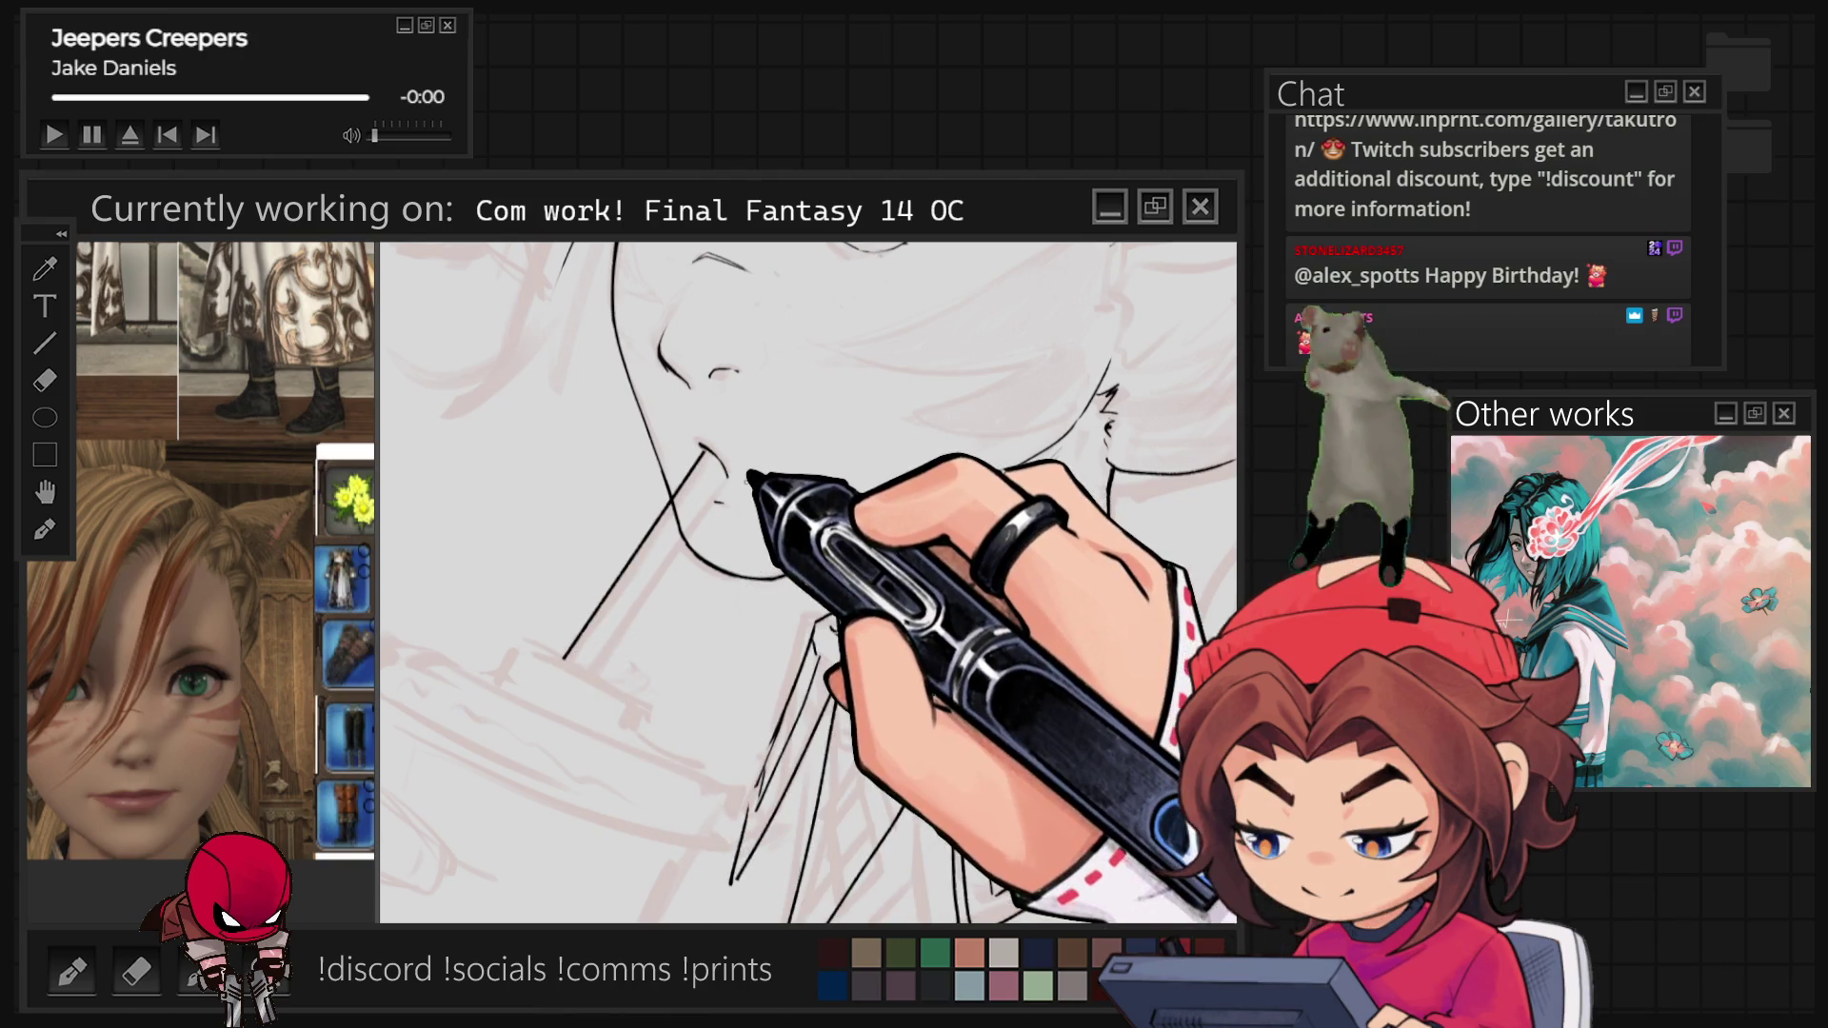
drag(733, 471, 602, 664)
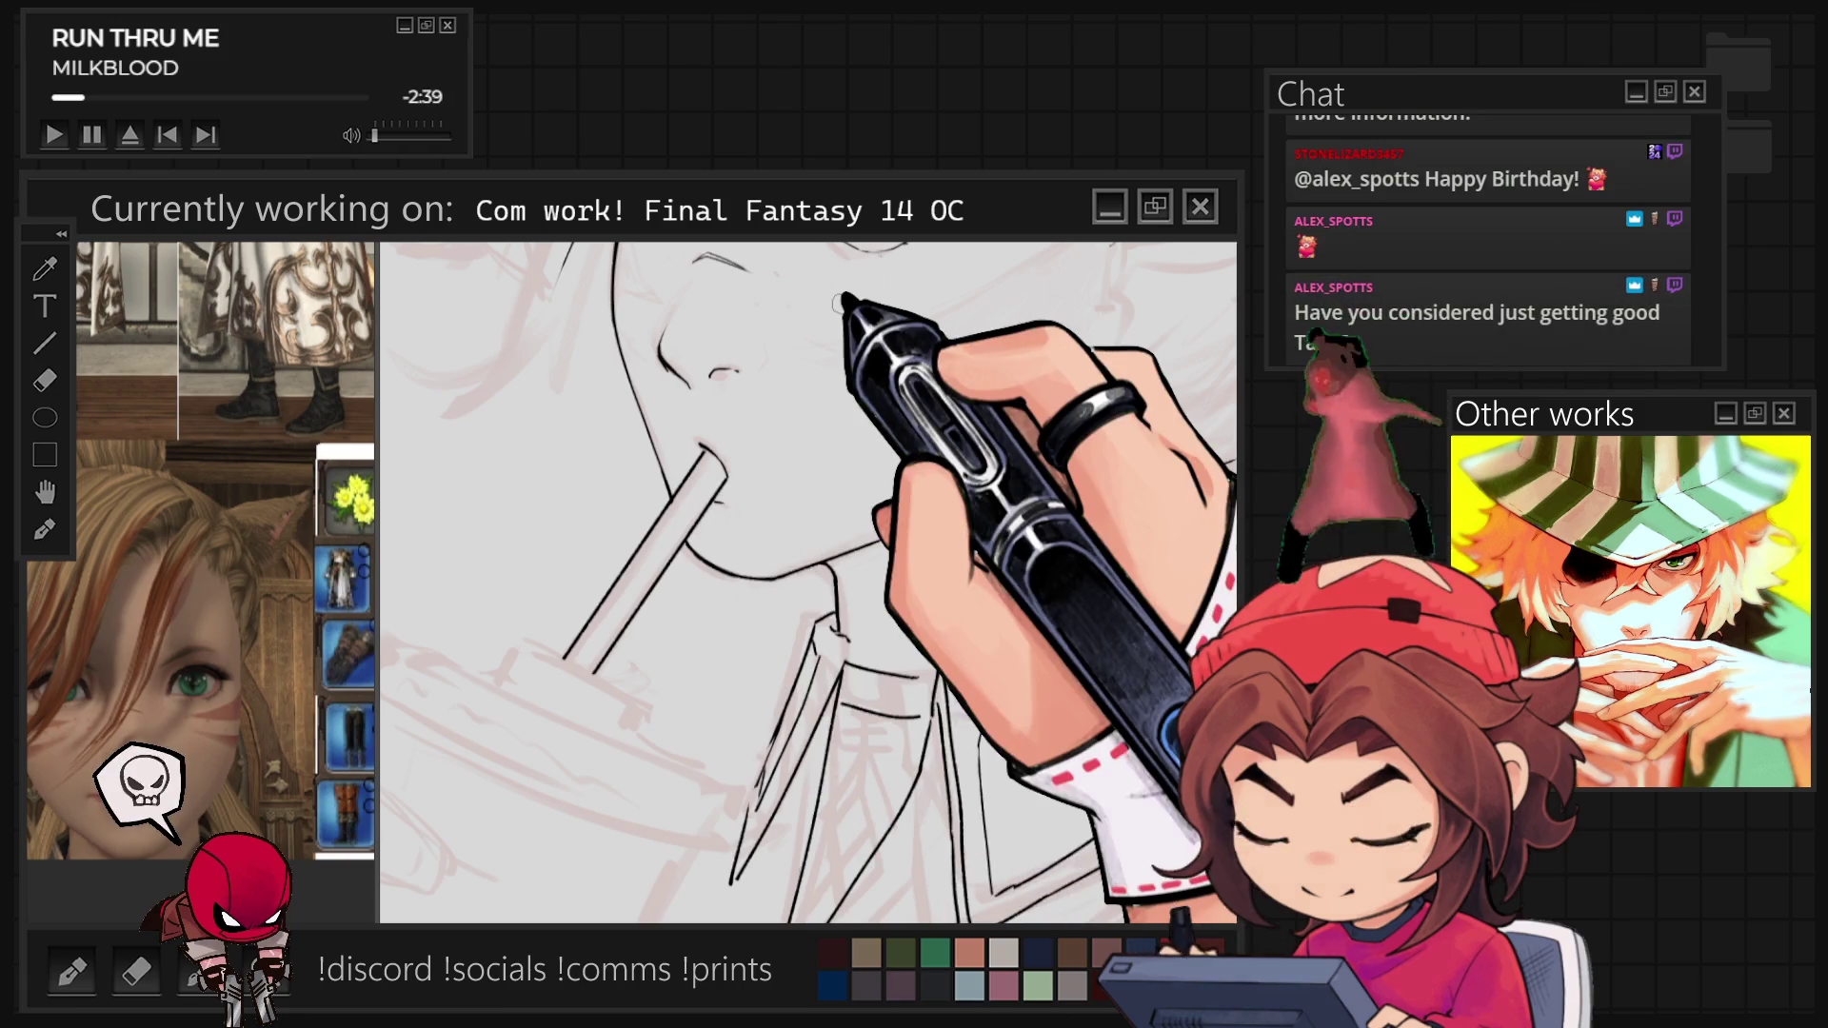
scroll(843, 298, down, 3)
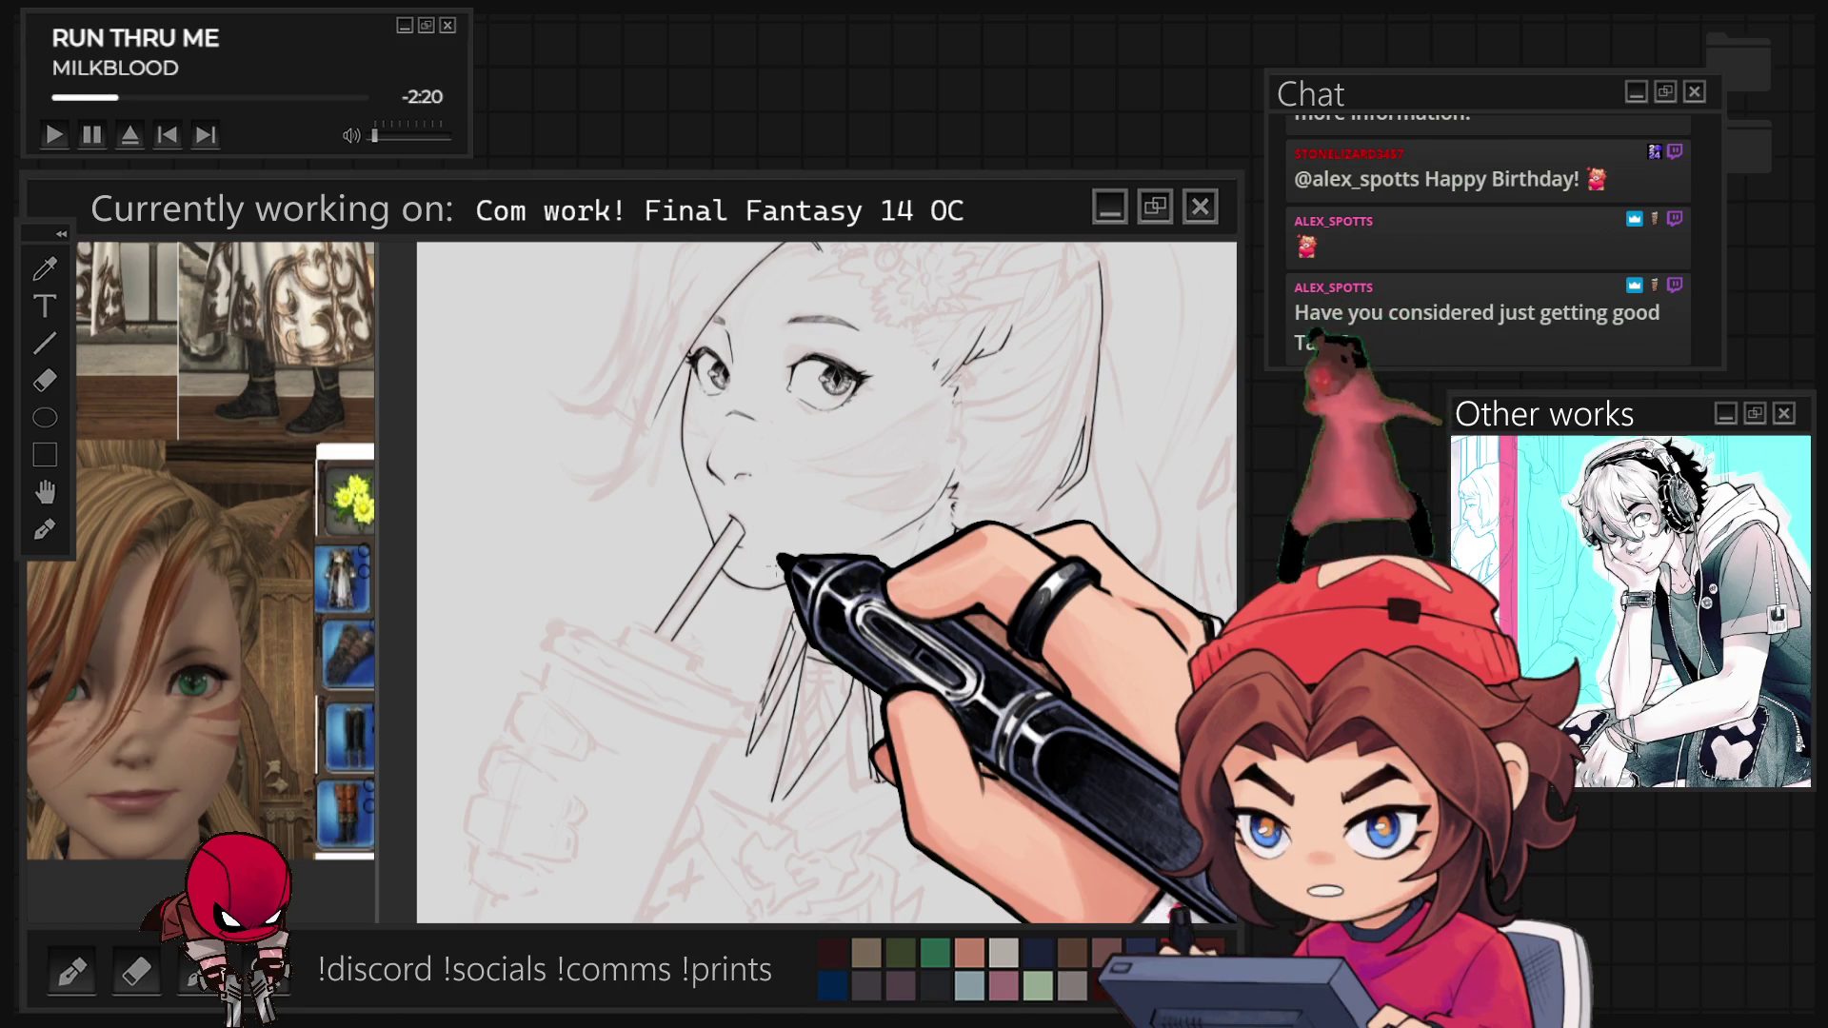
scroll(796, 612, up, 3)
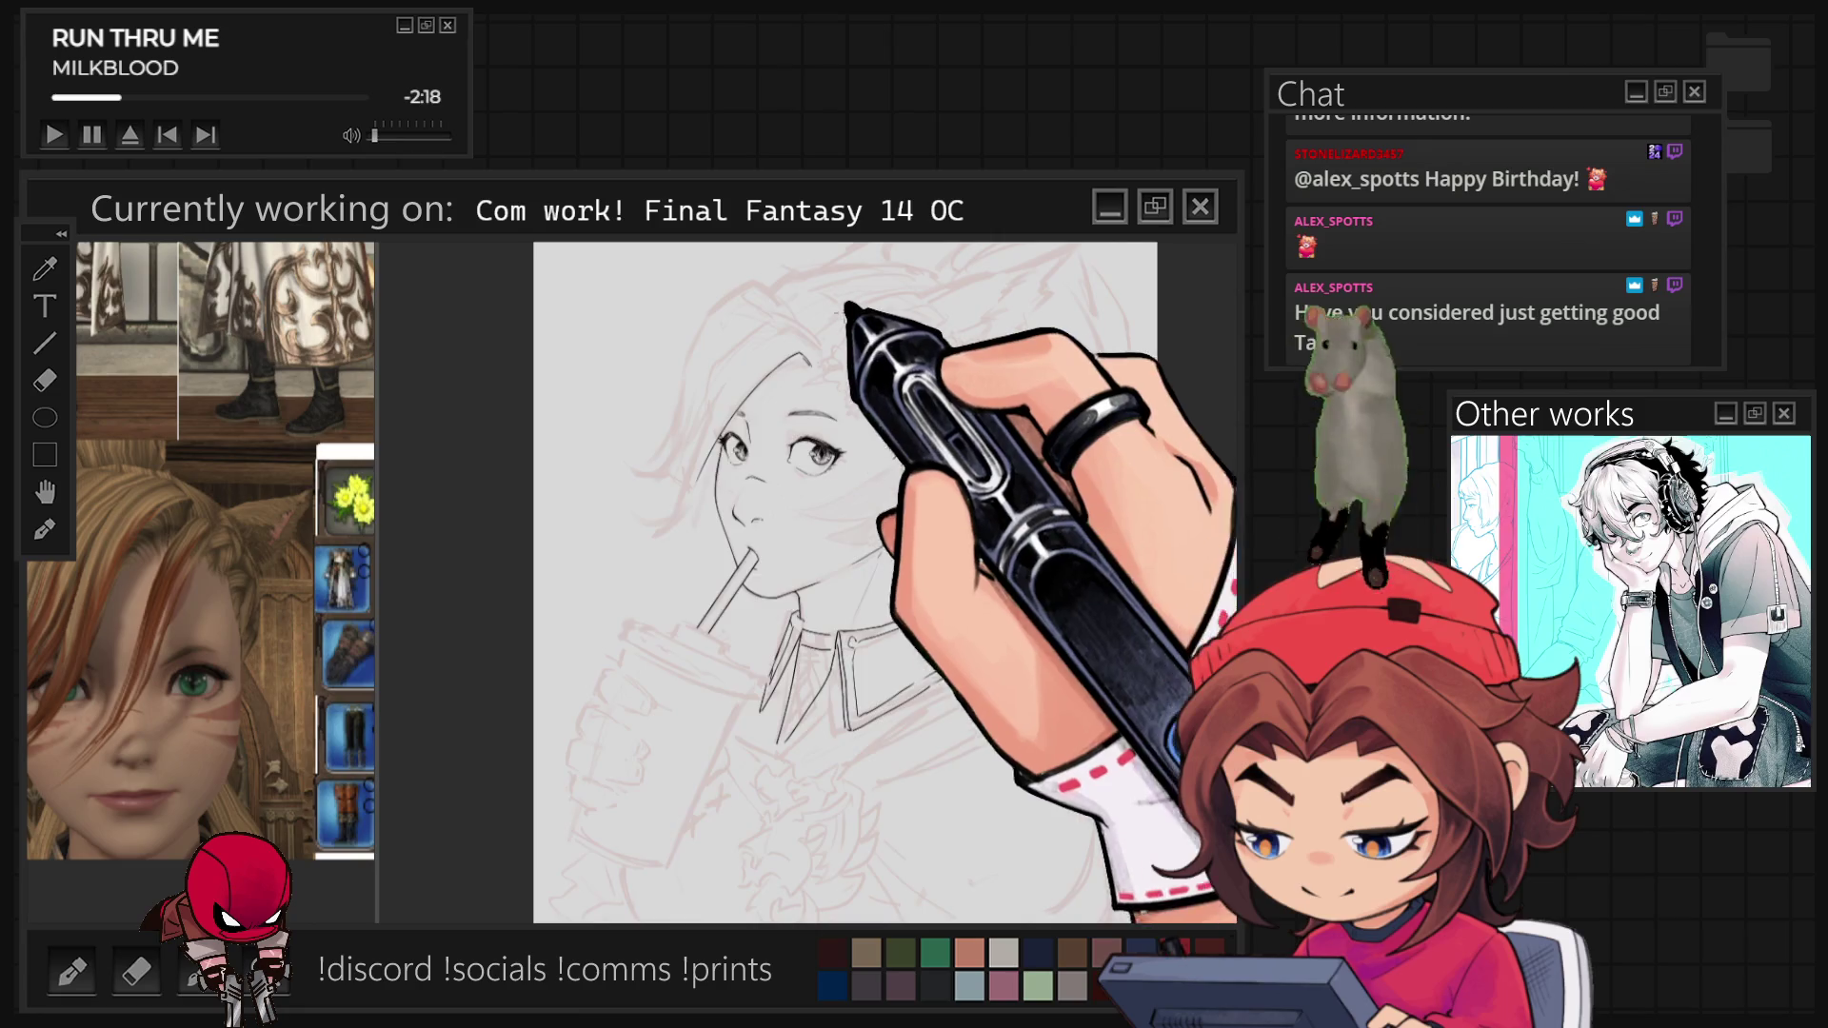
Zoom in on the hair around the flower and the top of the head.
scroll(809, 581, up, 2)
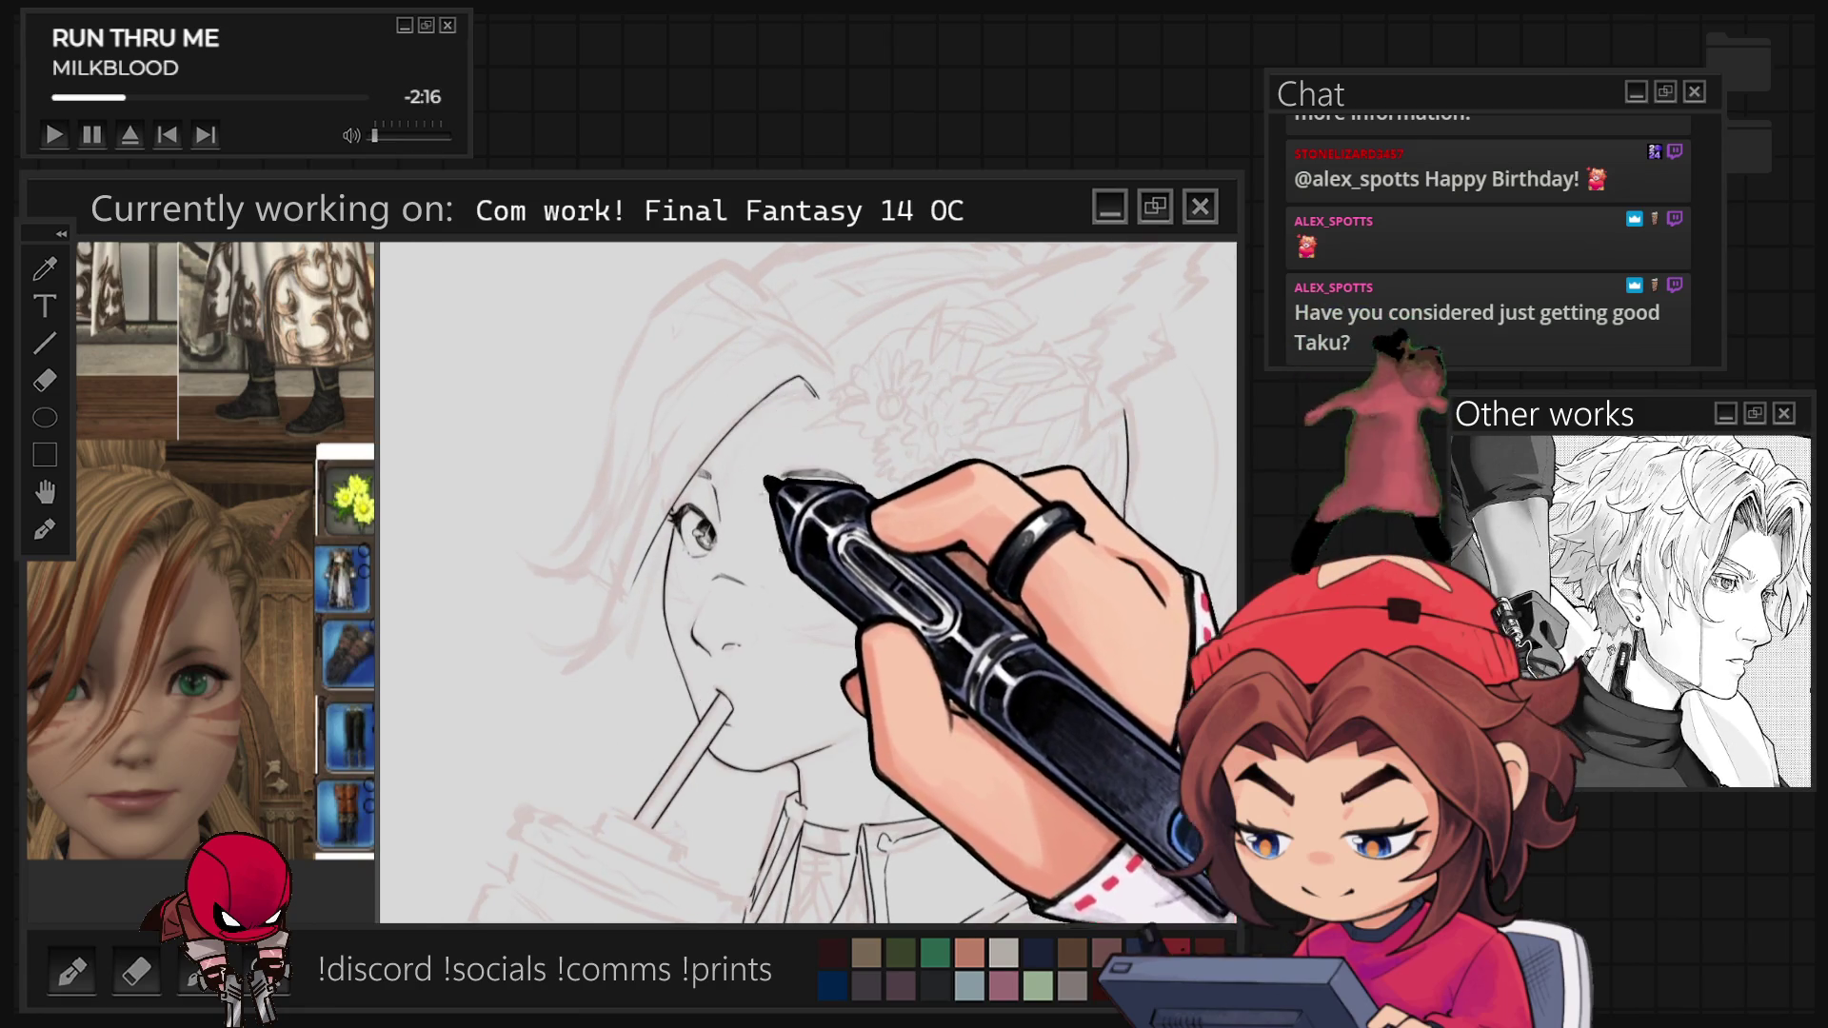
scroll(847, 305, up, 2)
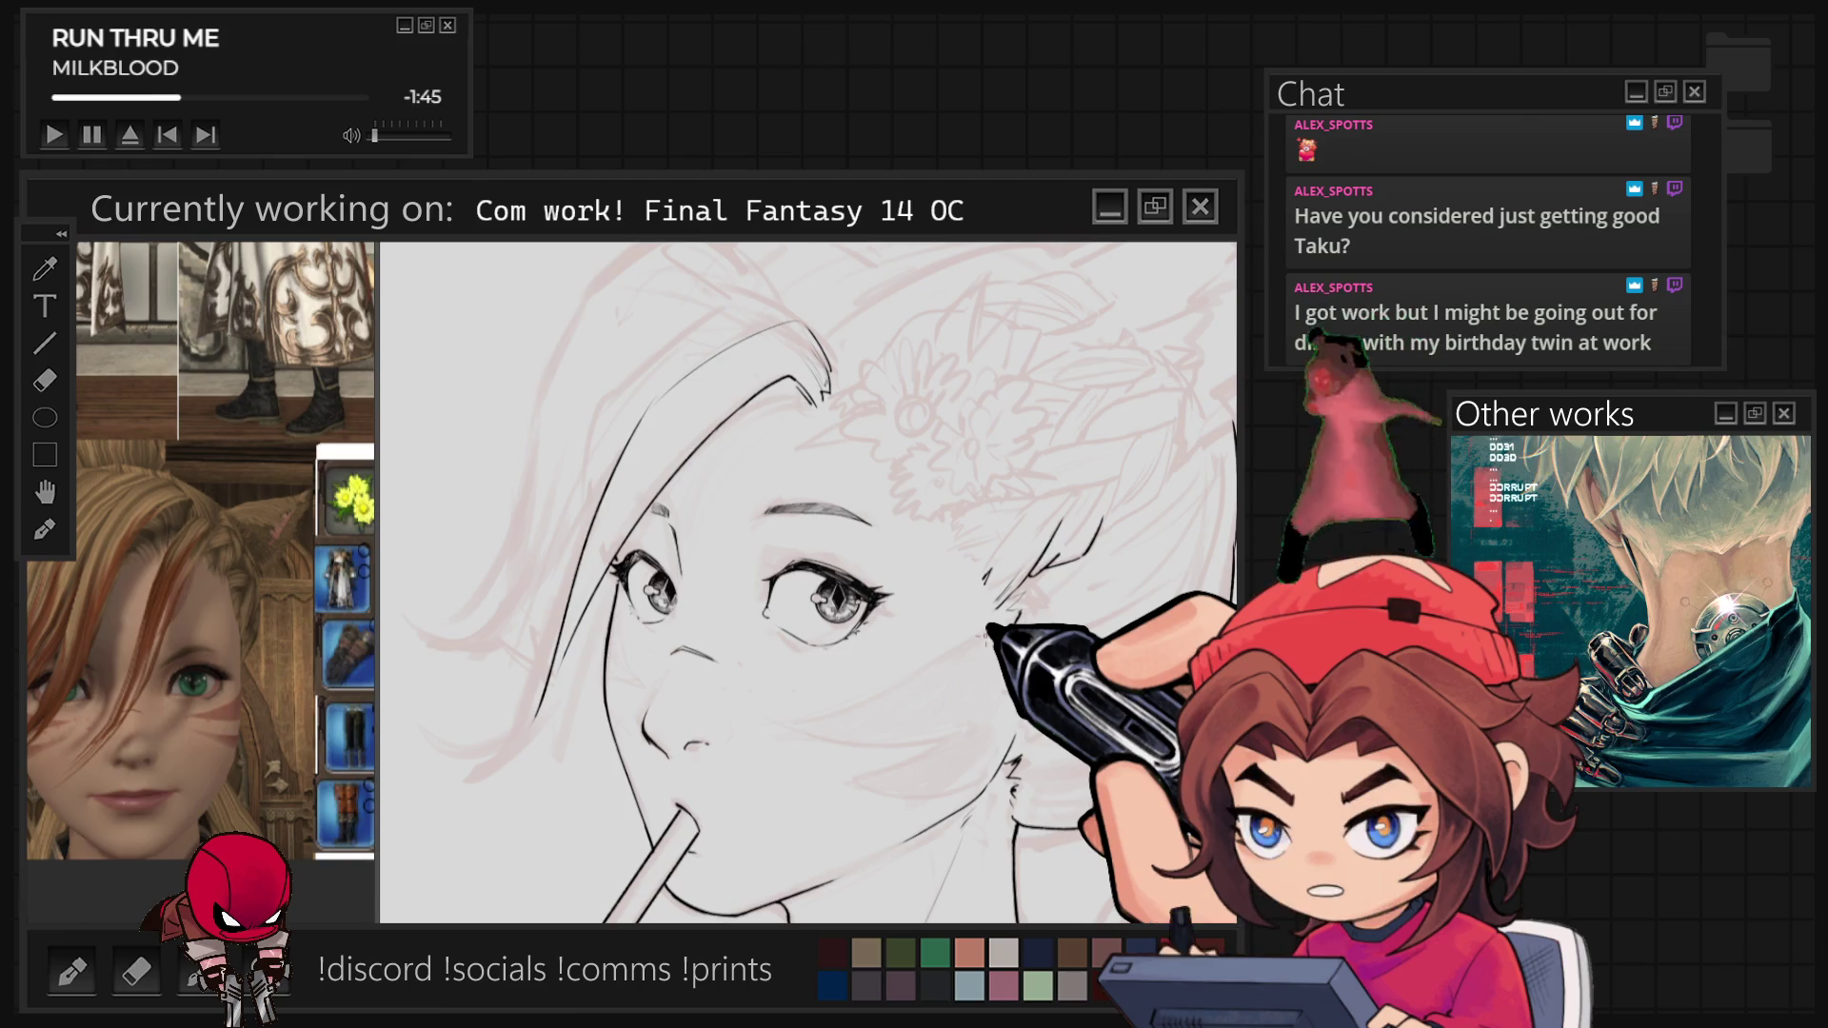
scroll(957, 628, down, 3)
scroll(956, 629, up, 5)
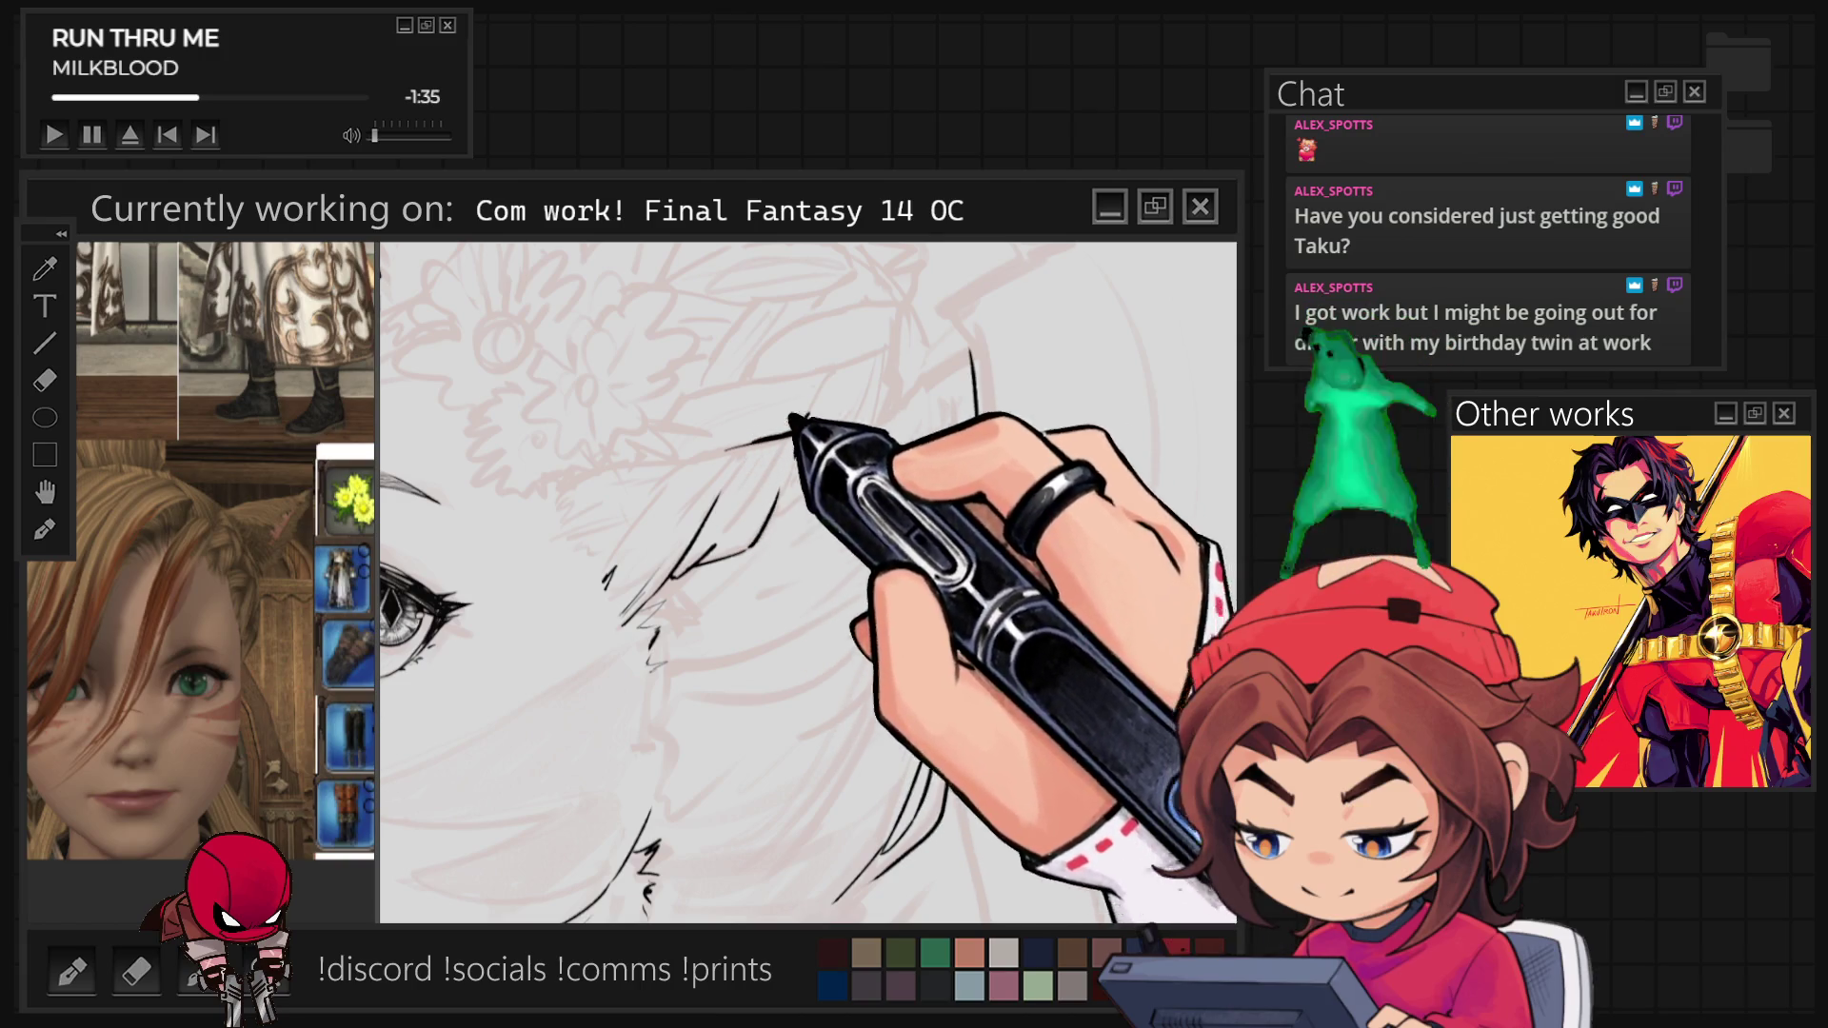
scroll(809, 580, up, 3)
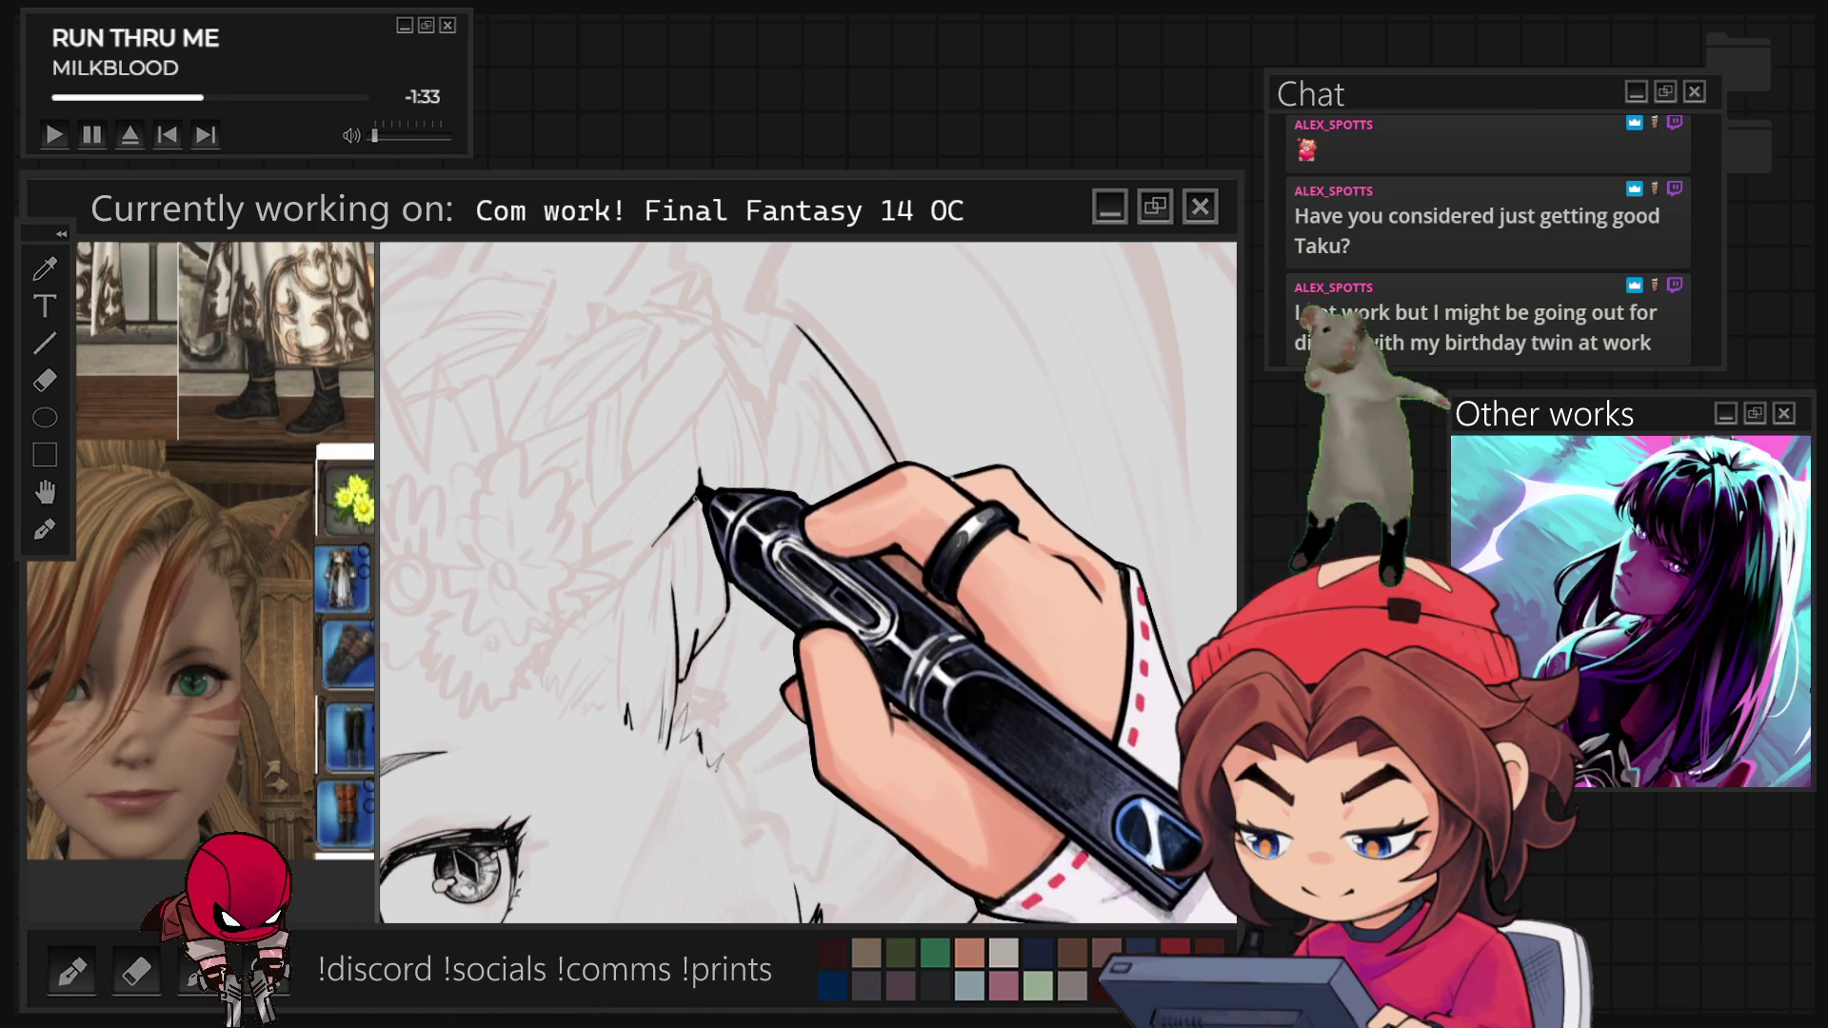
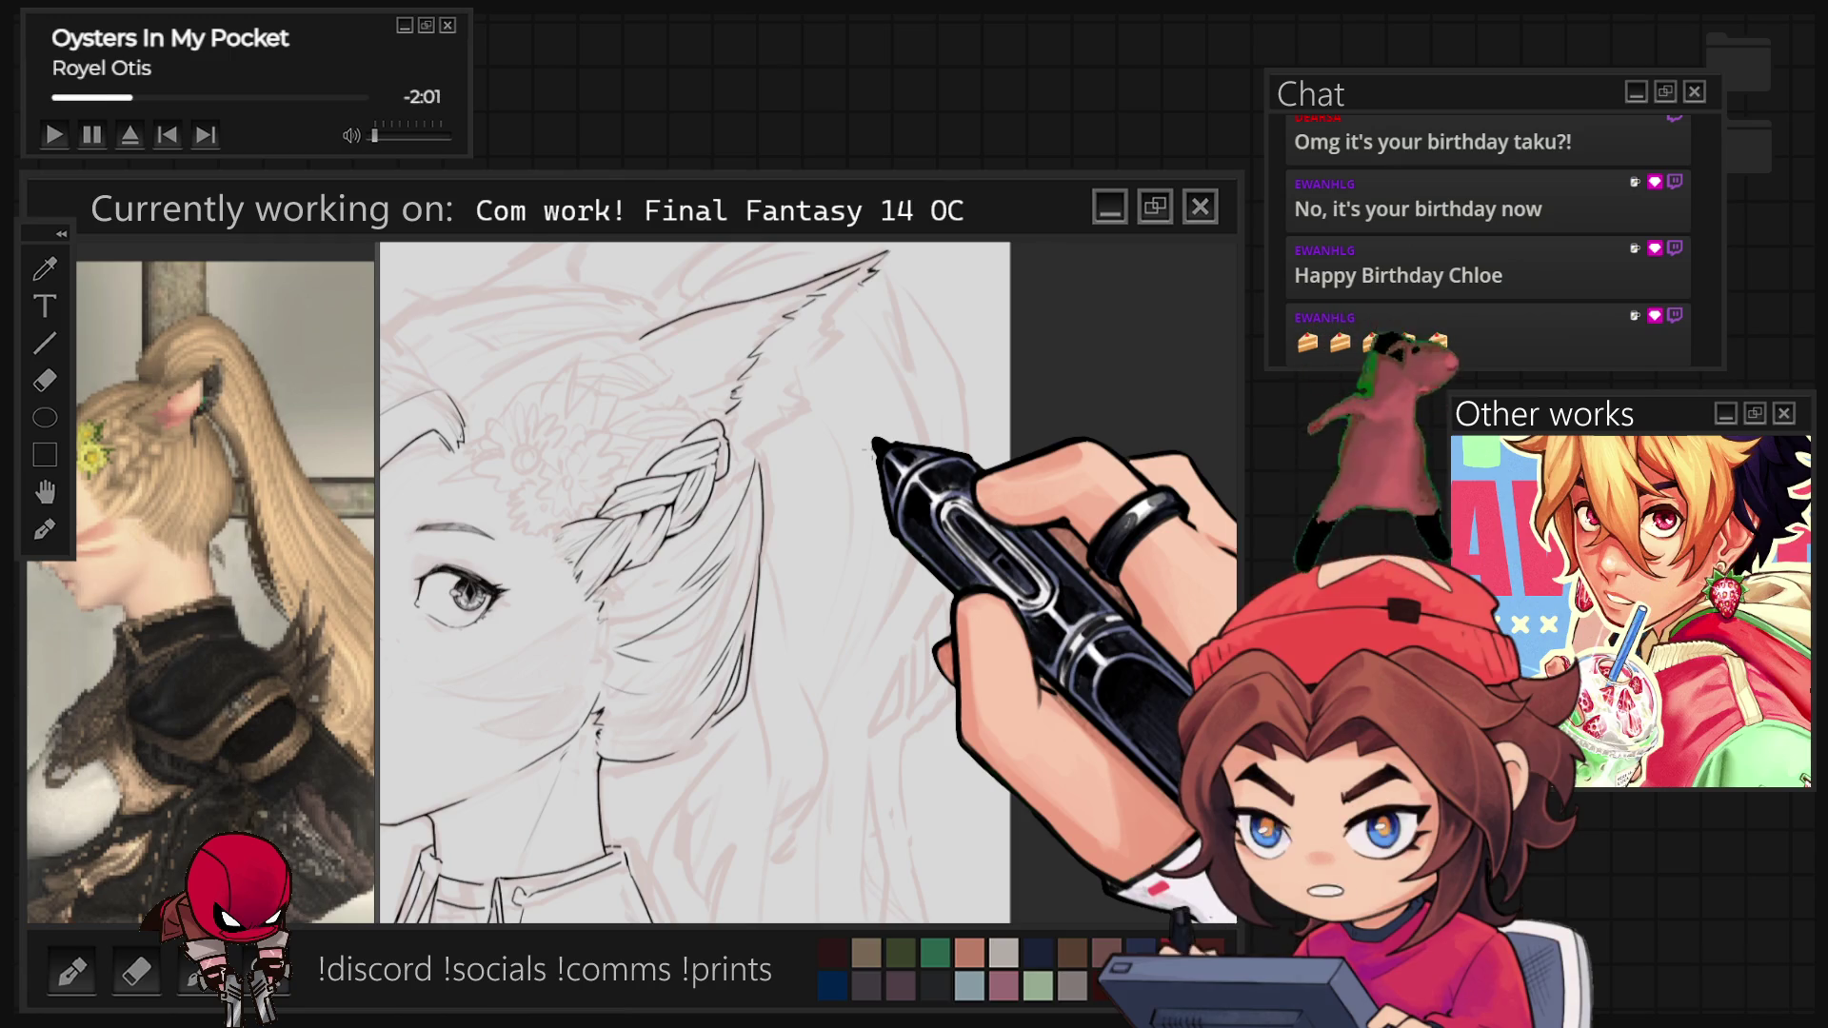
Zoom out to see the whole head, then back in to ink the furry ear and braid.
key(ctrl+minus)
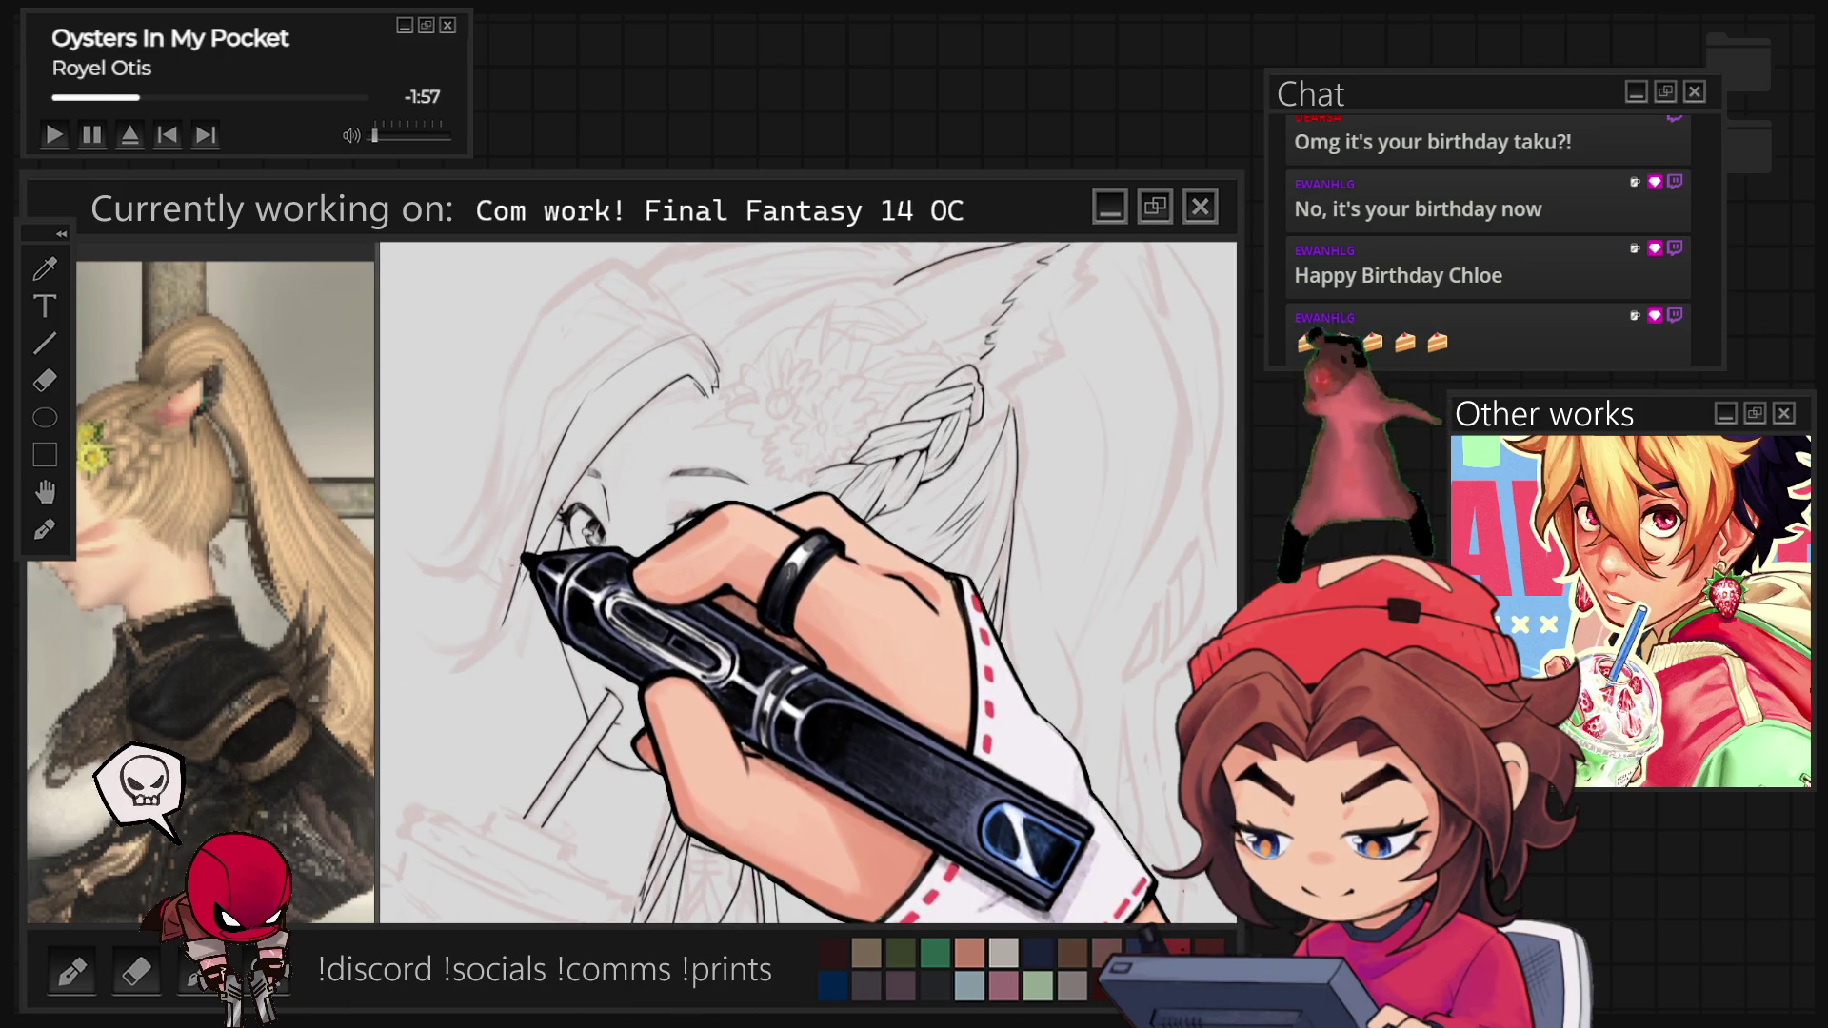
key(ctrl+plus)
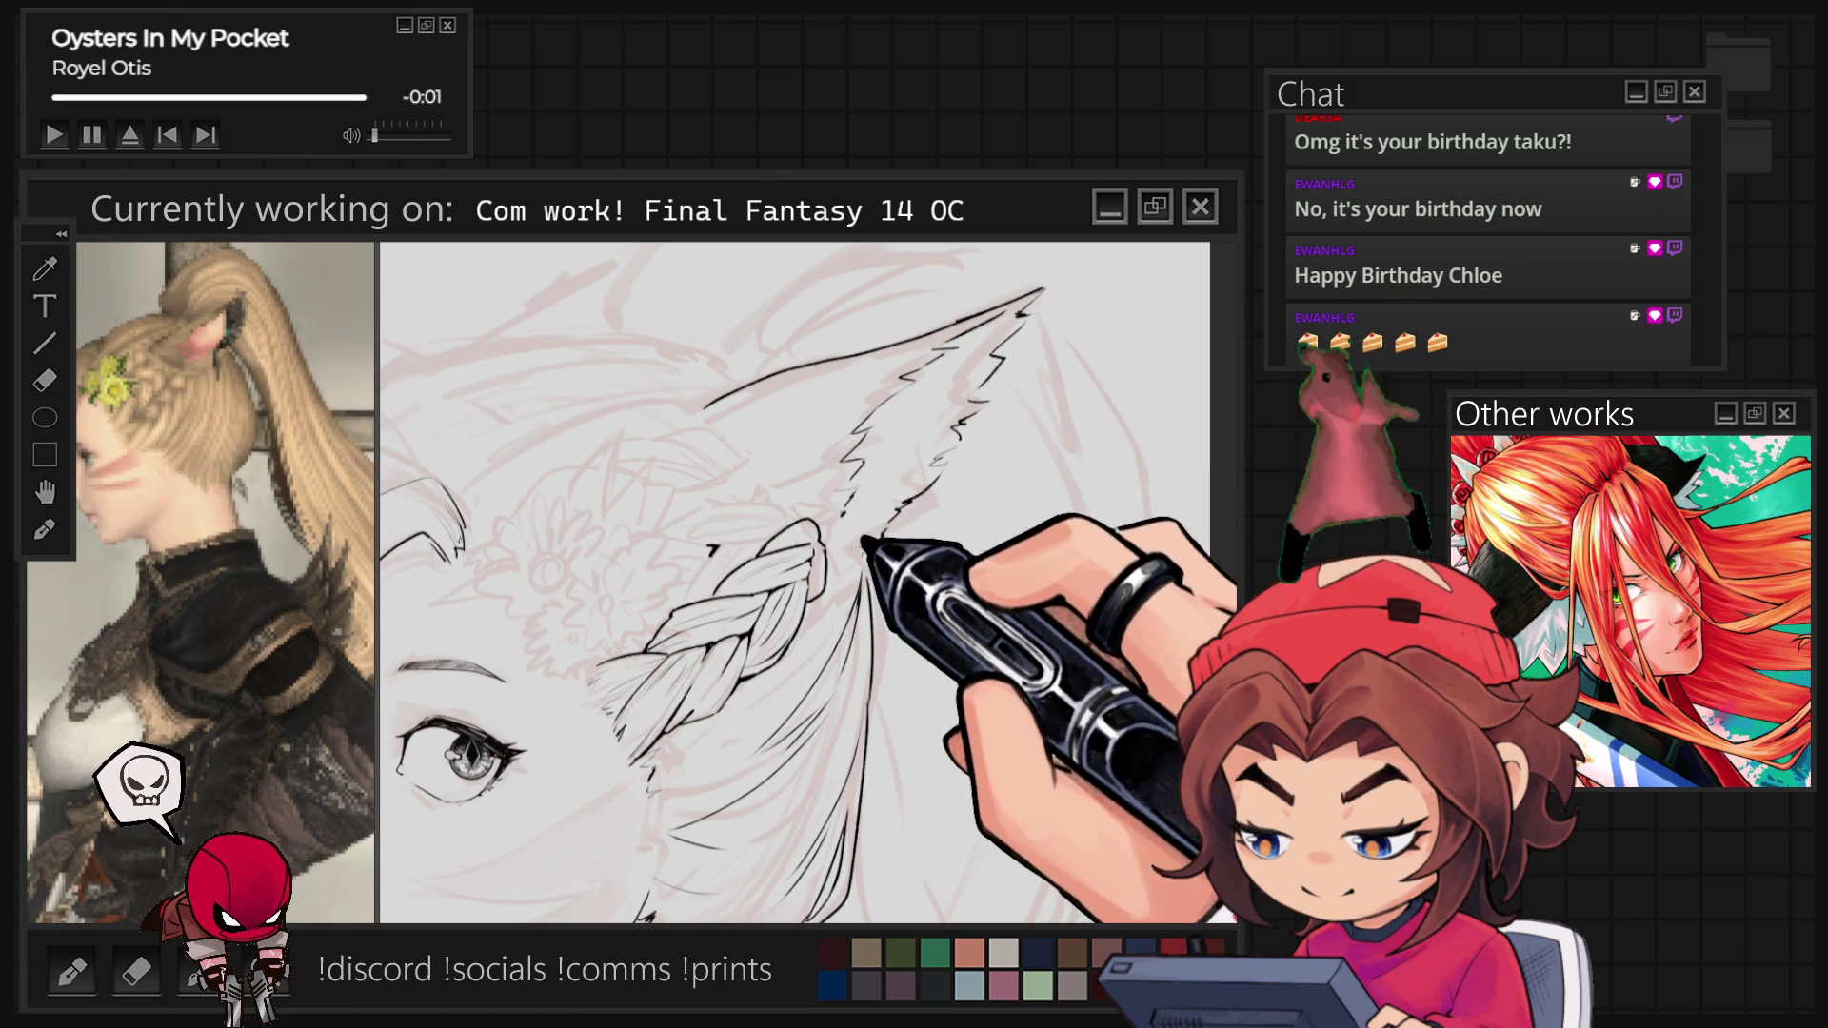
scroll(838, 553, down, 5)
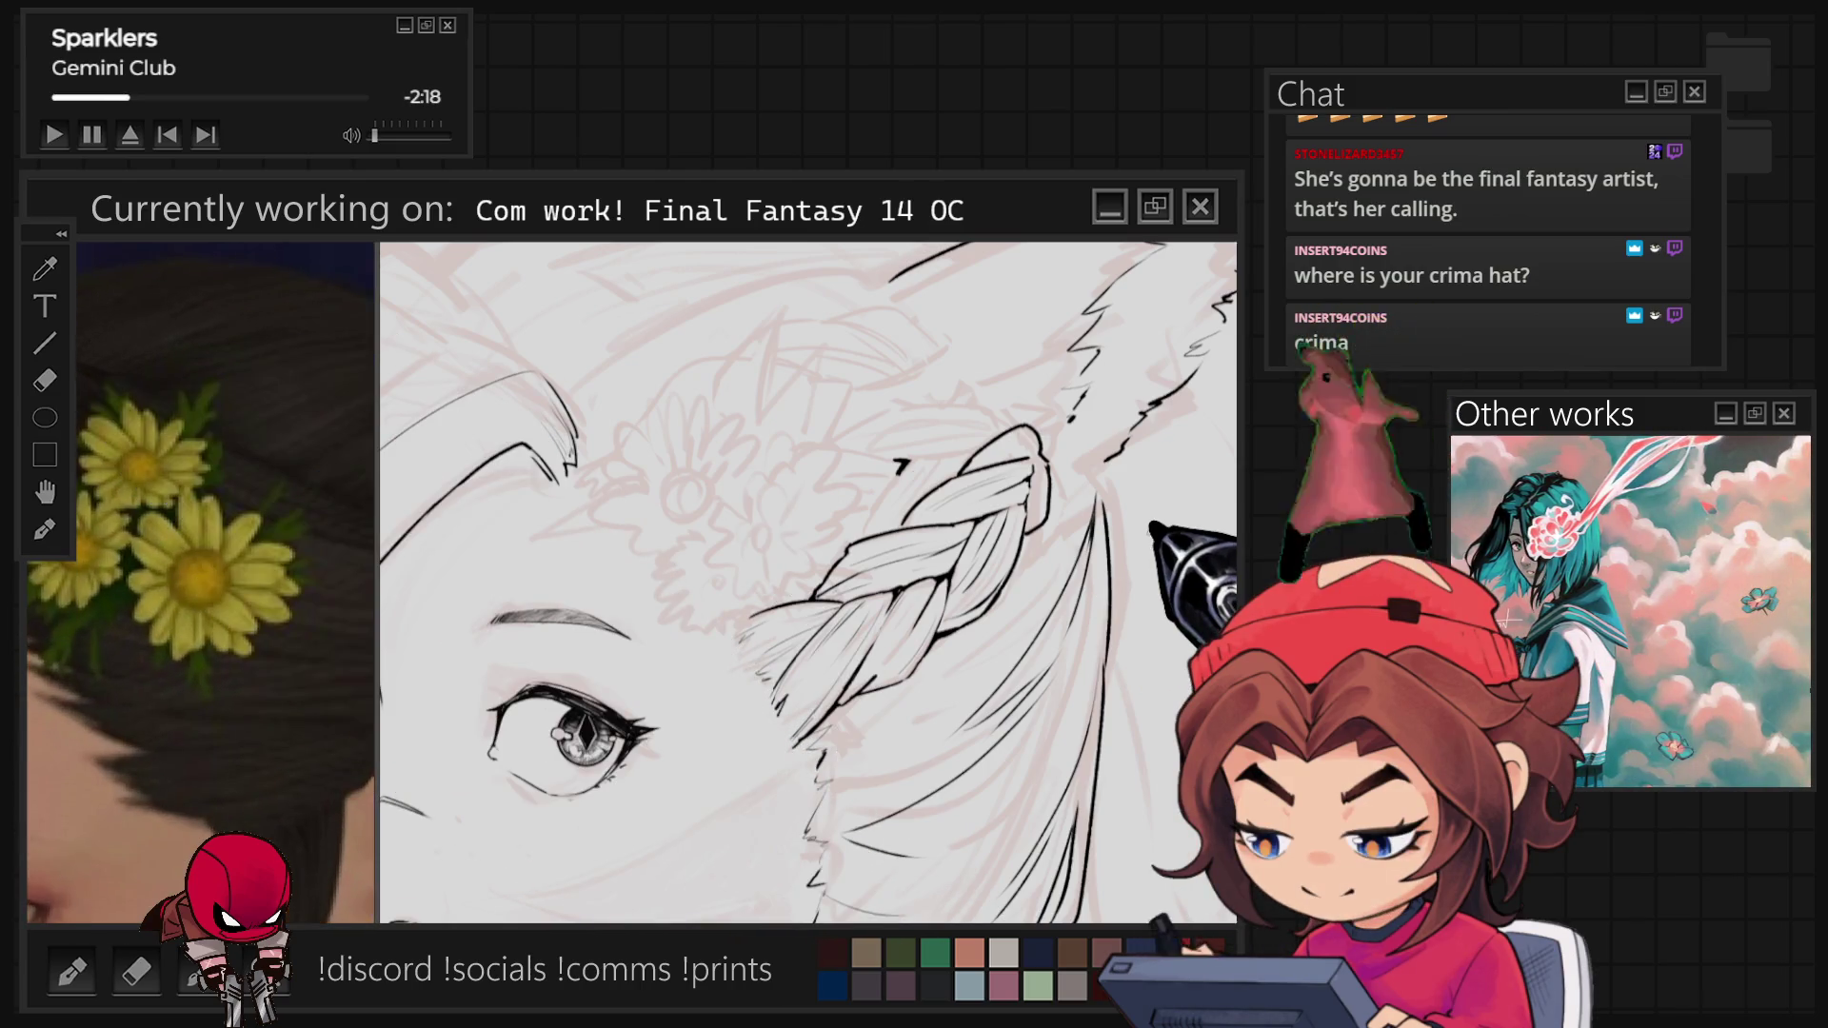
Zoom in on the braid to thicken its strand lines and draw the flower's centre circle.
scroll(815, 488, up, 2)
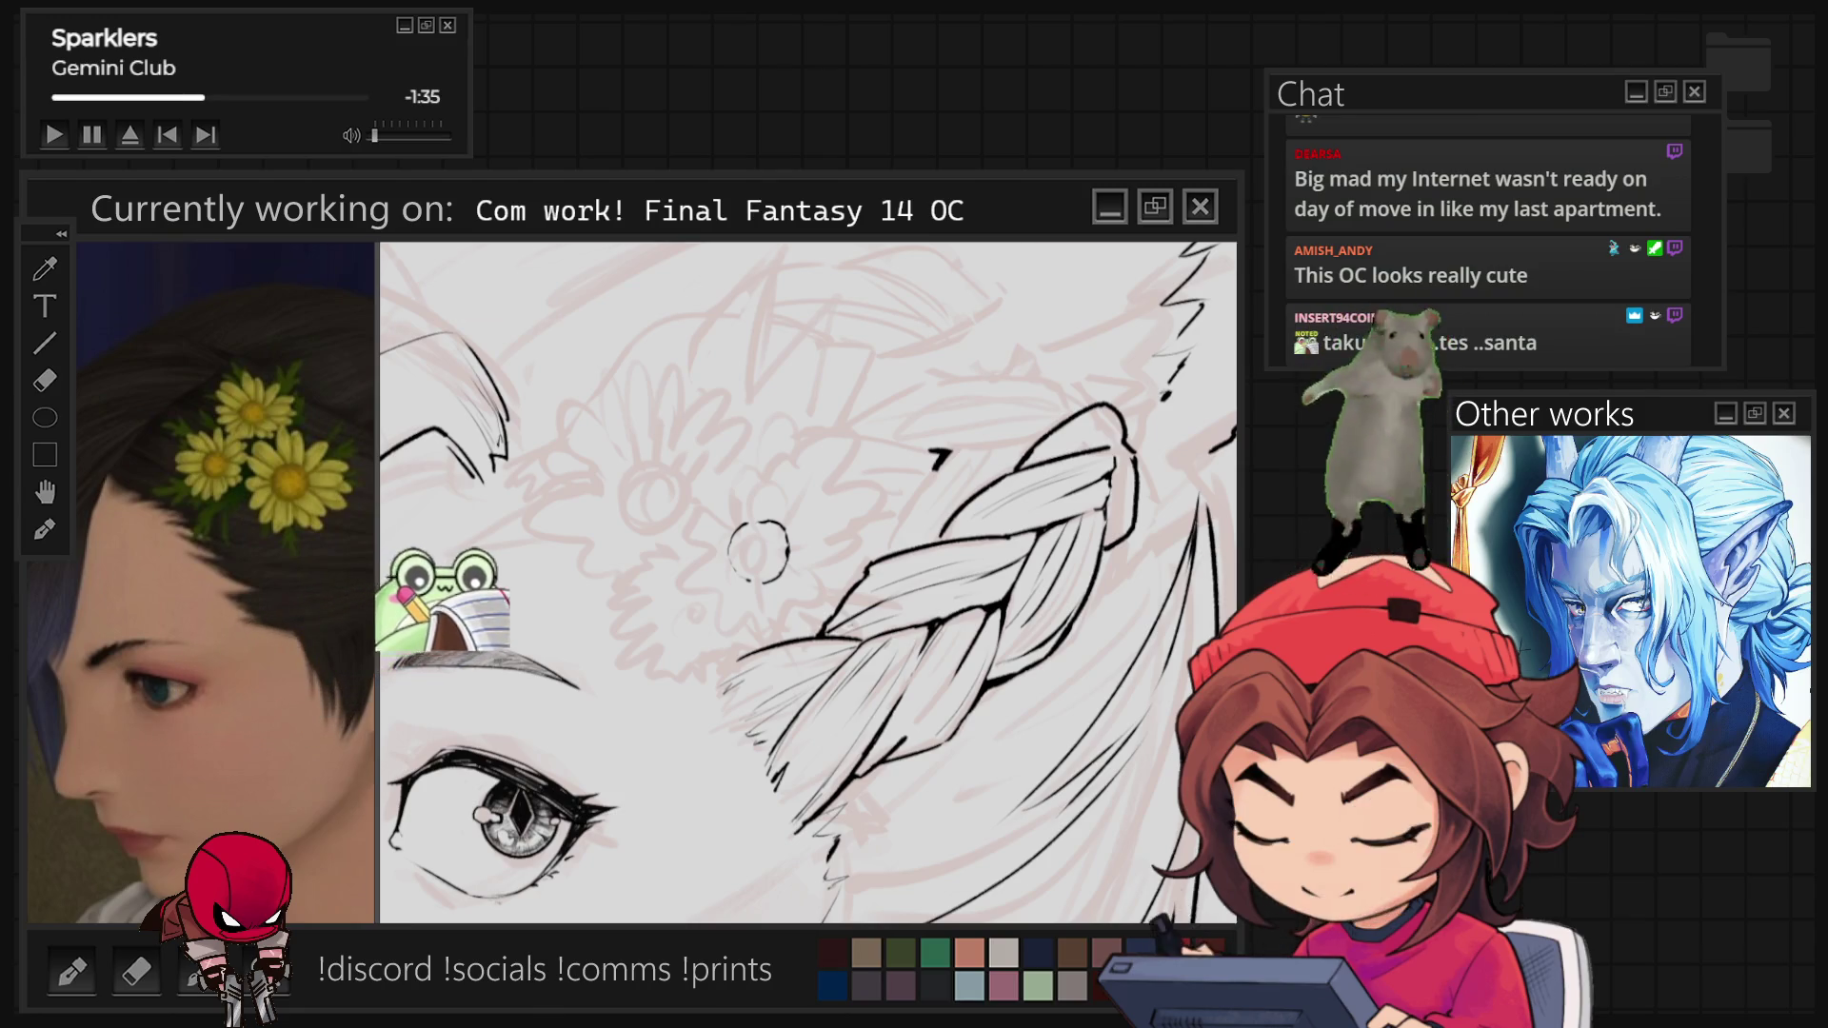
Rotate the canvas and ink black petal outlines around the small flower circle beside the braid.
key(-)
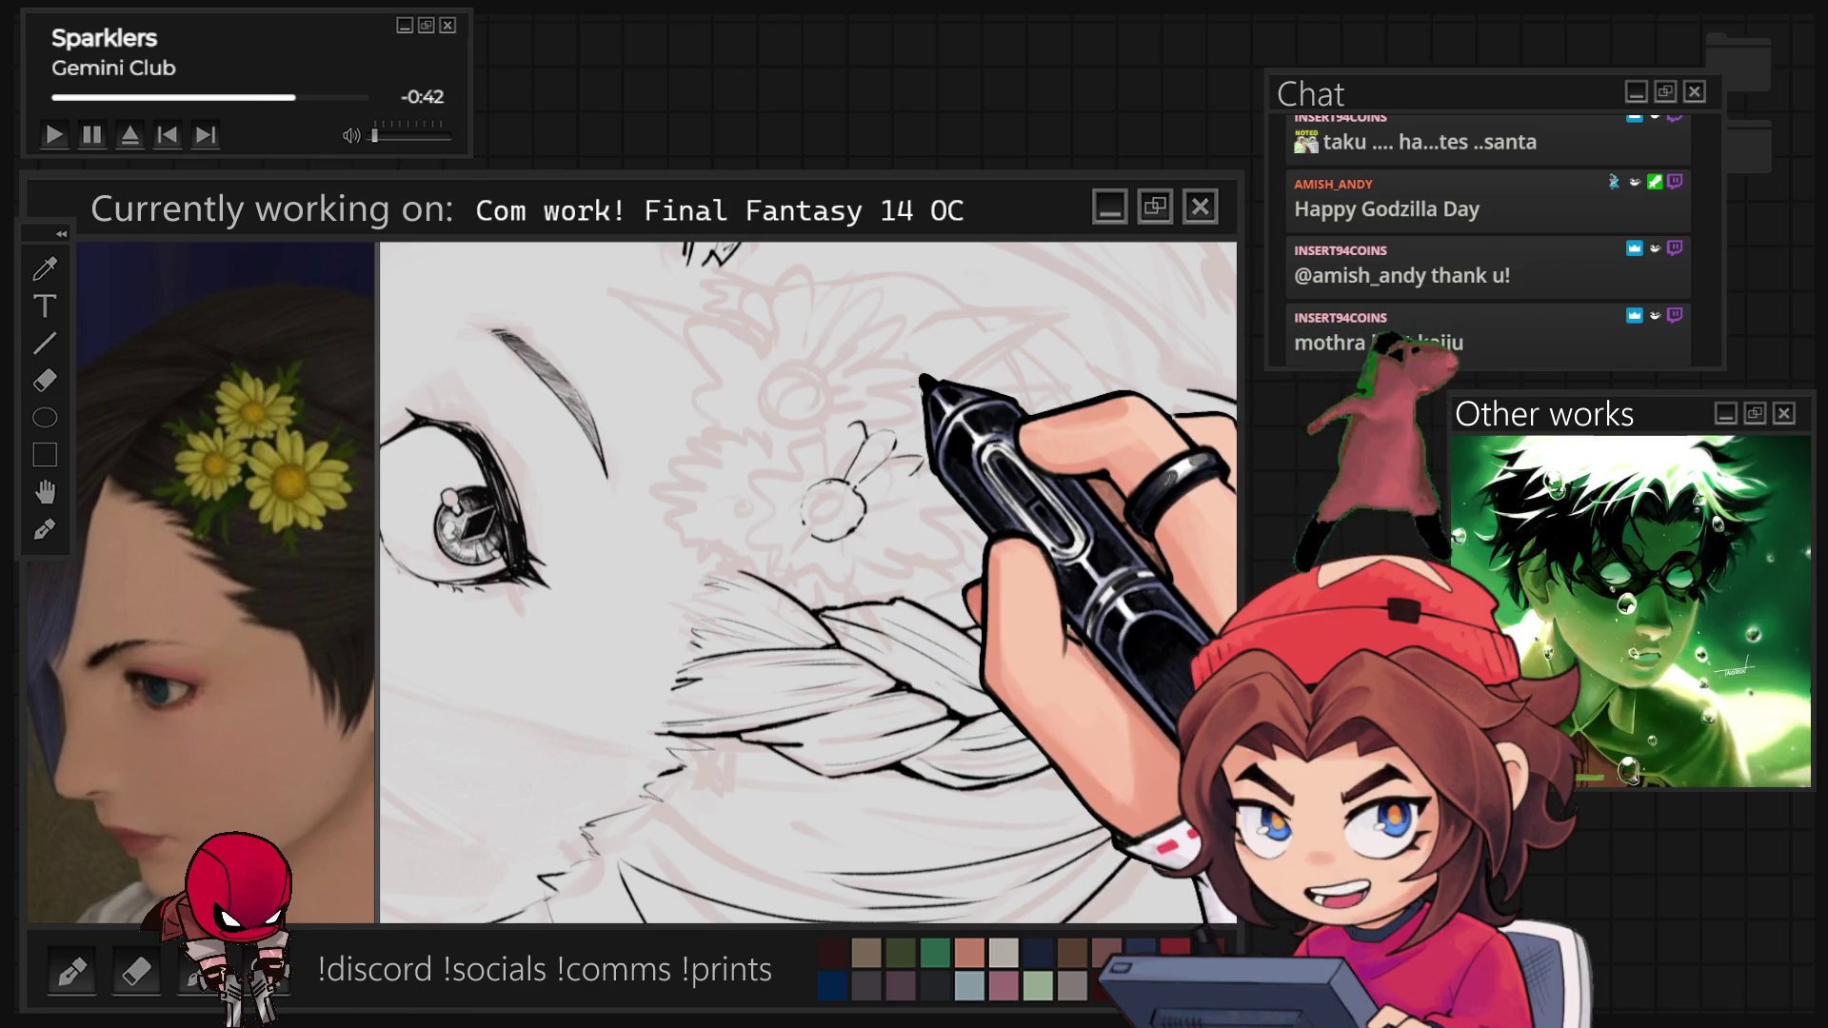
key(^)
drag(924, 502, 961, 474)
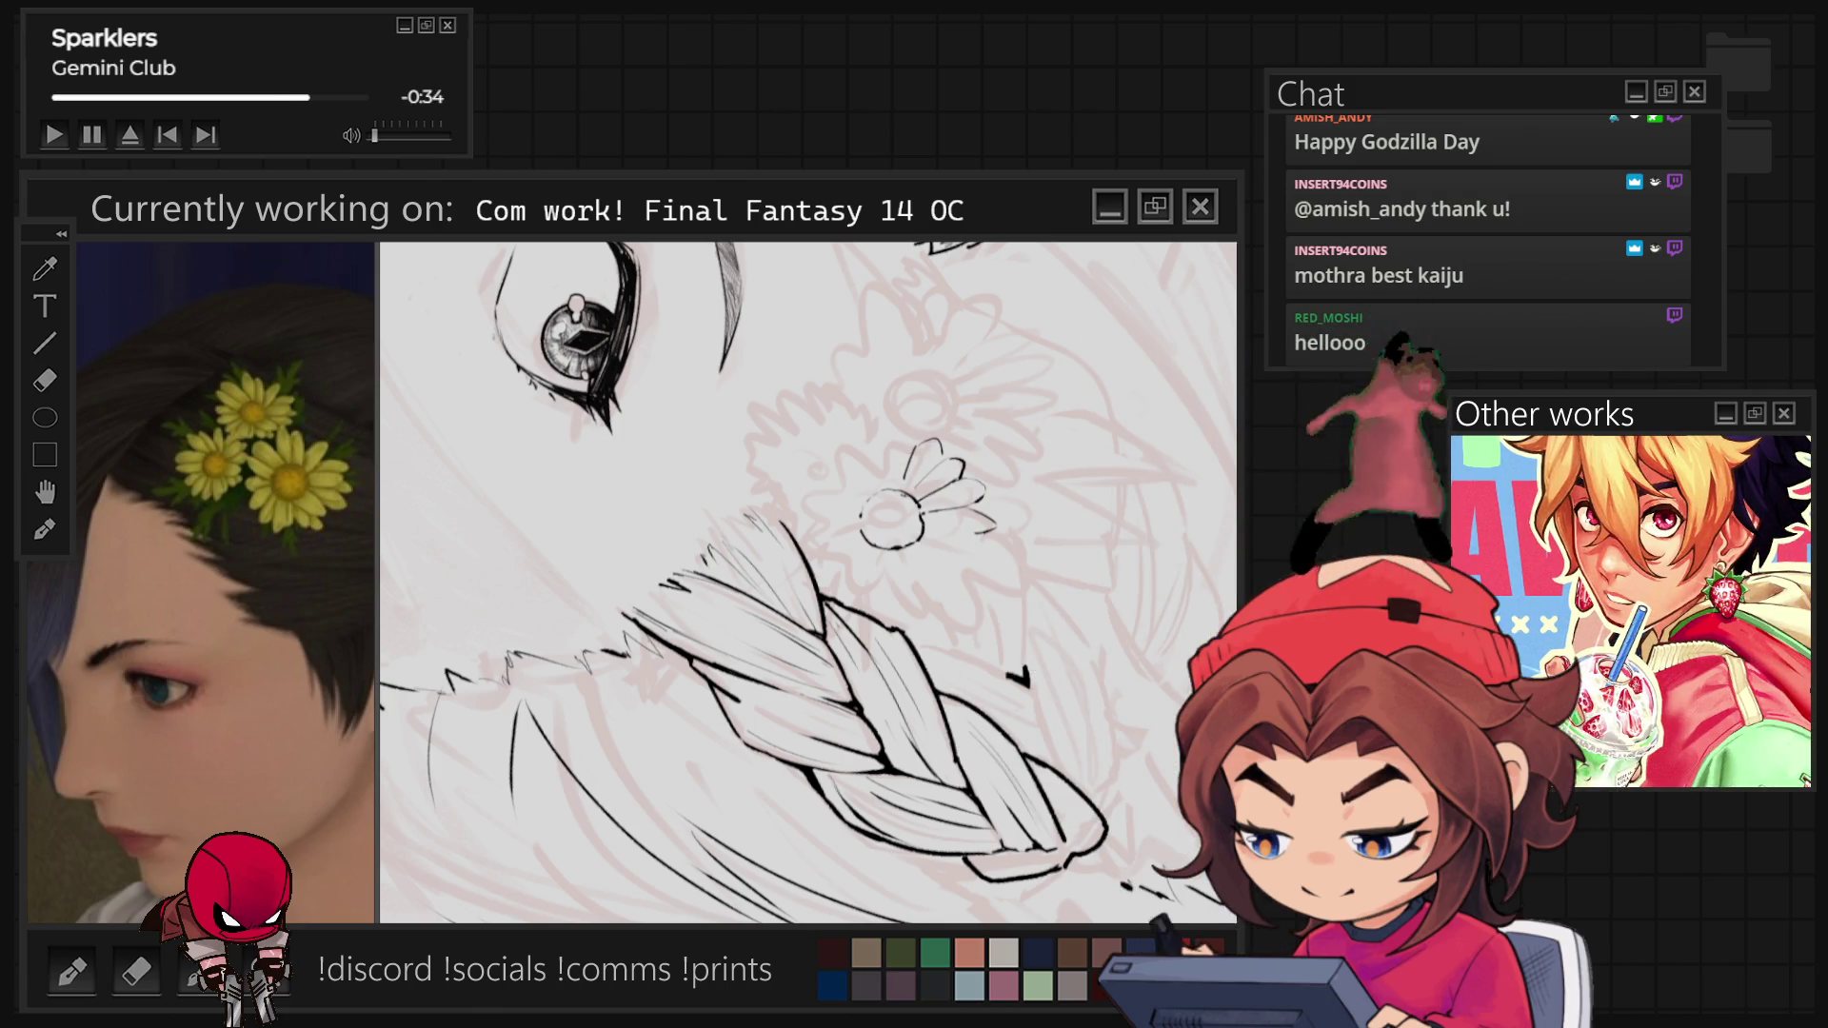
key(ctrl+shift+at)
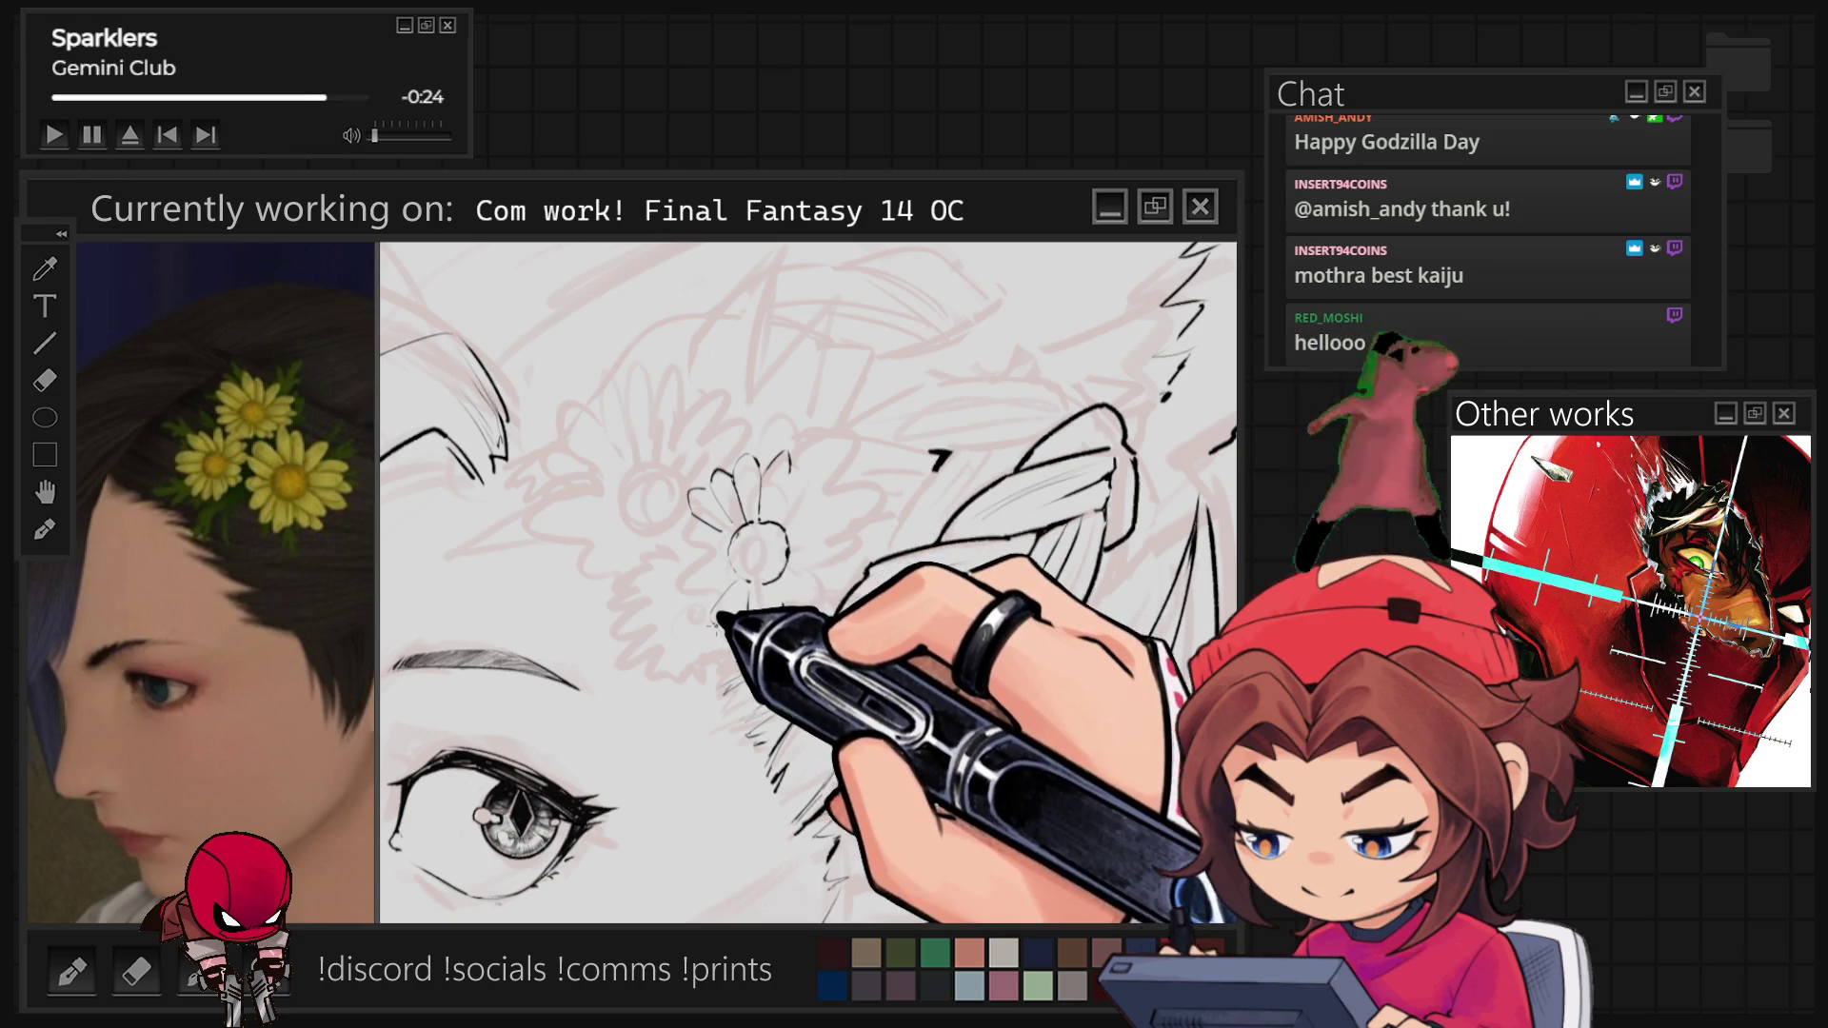
drag(731, 552, 786, 493)
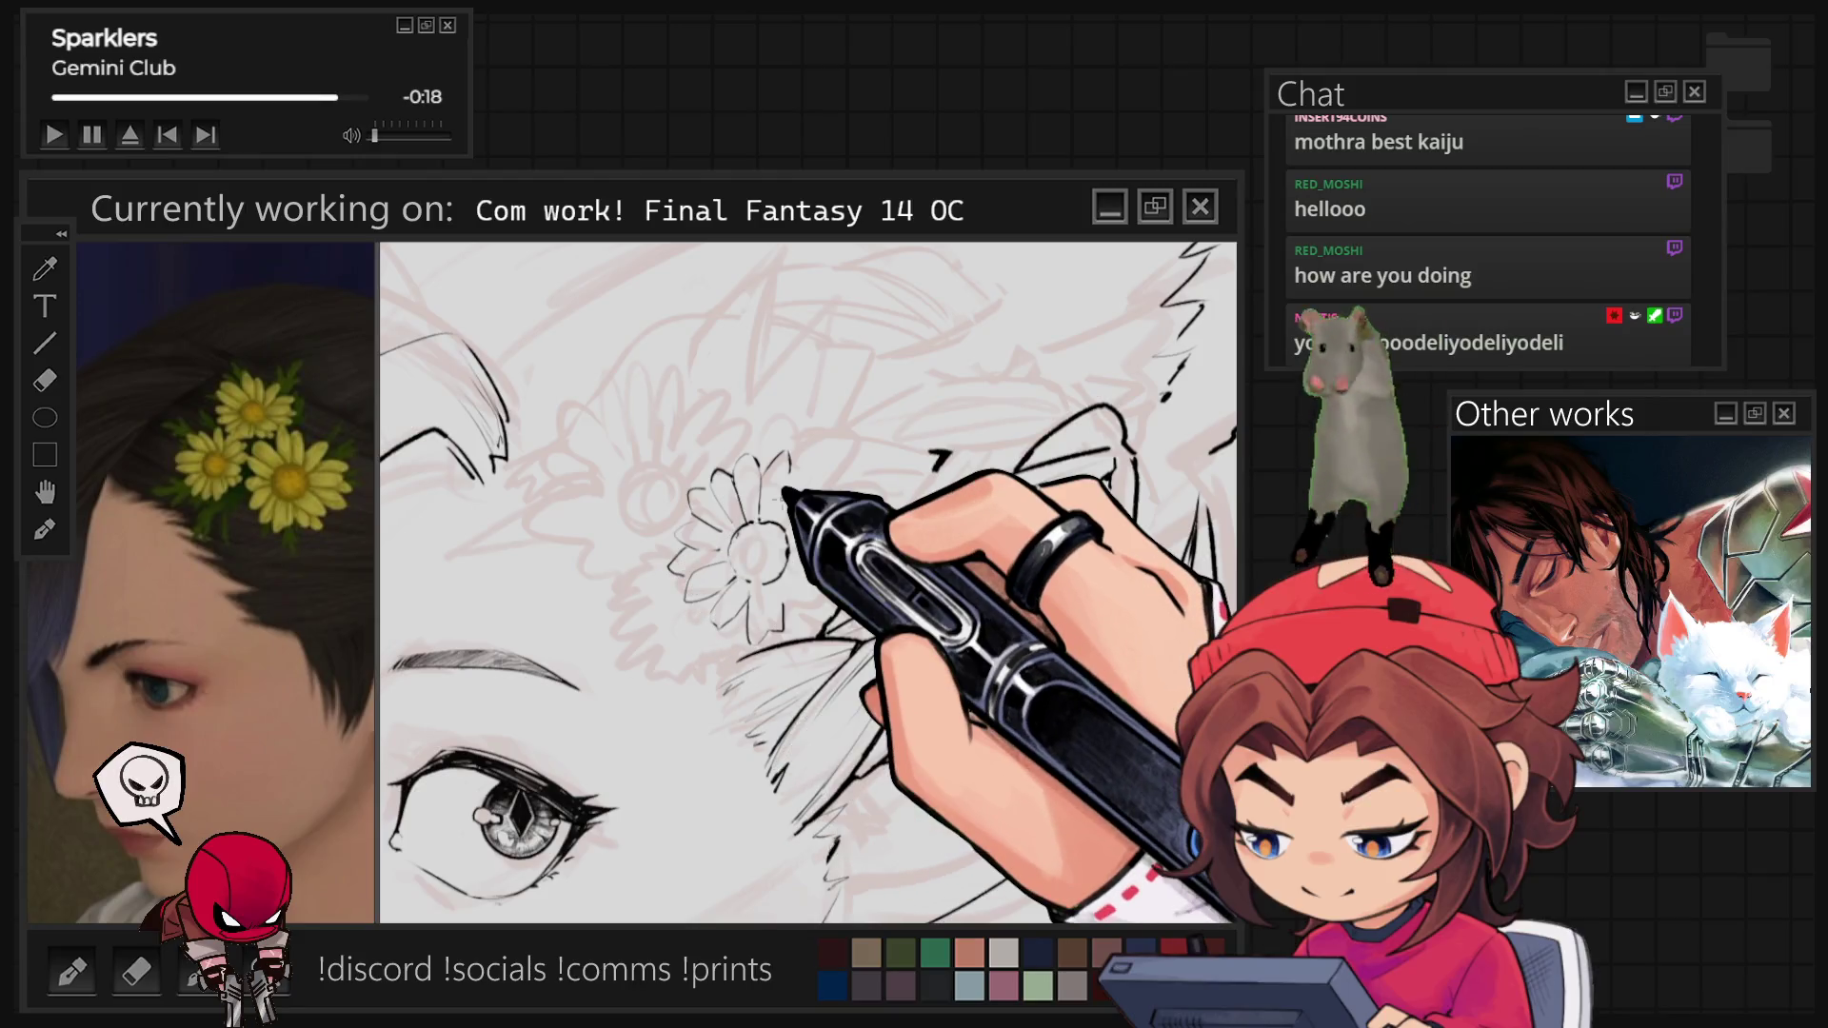
scroll(786, 491, down, 5)
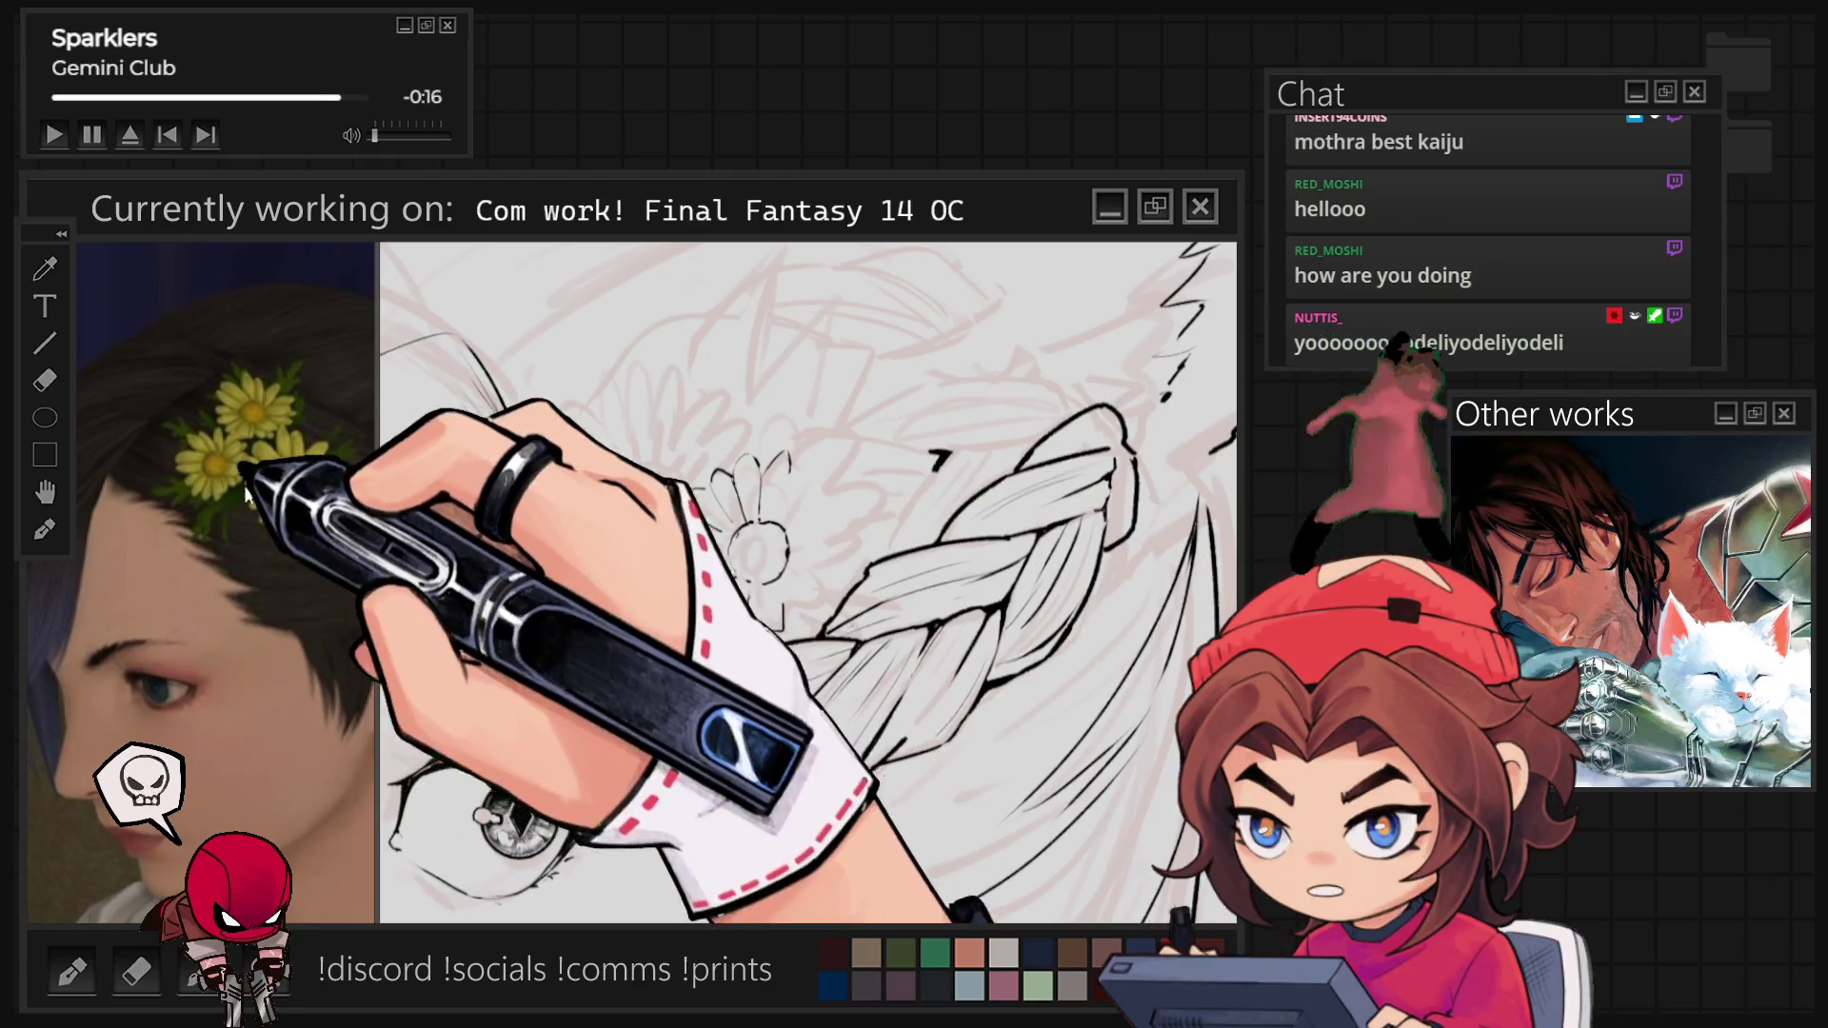
scroll(814, 453, down, 3)
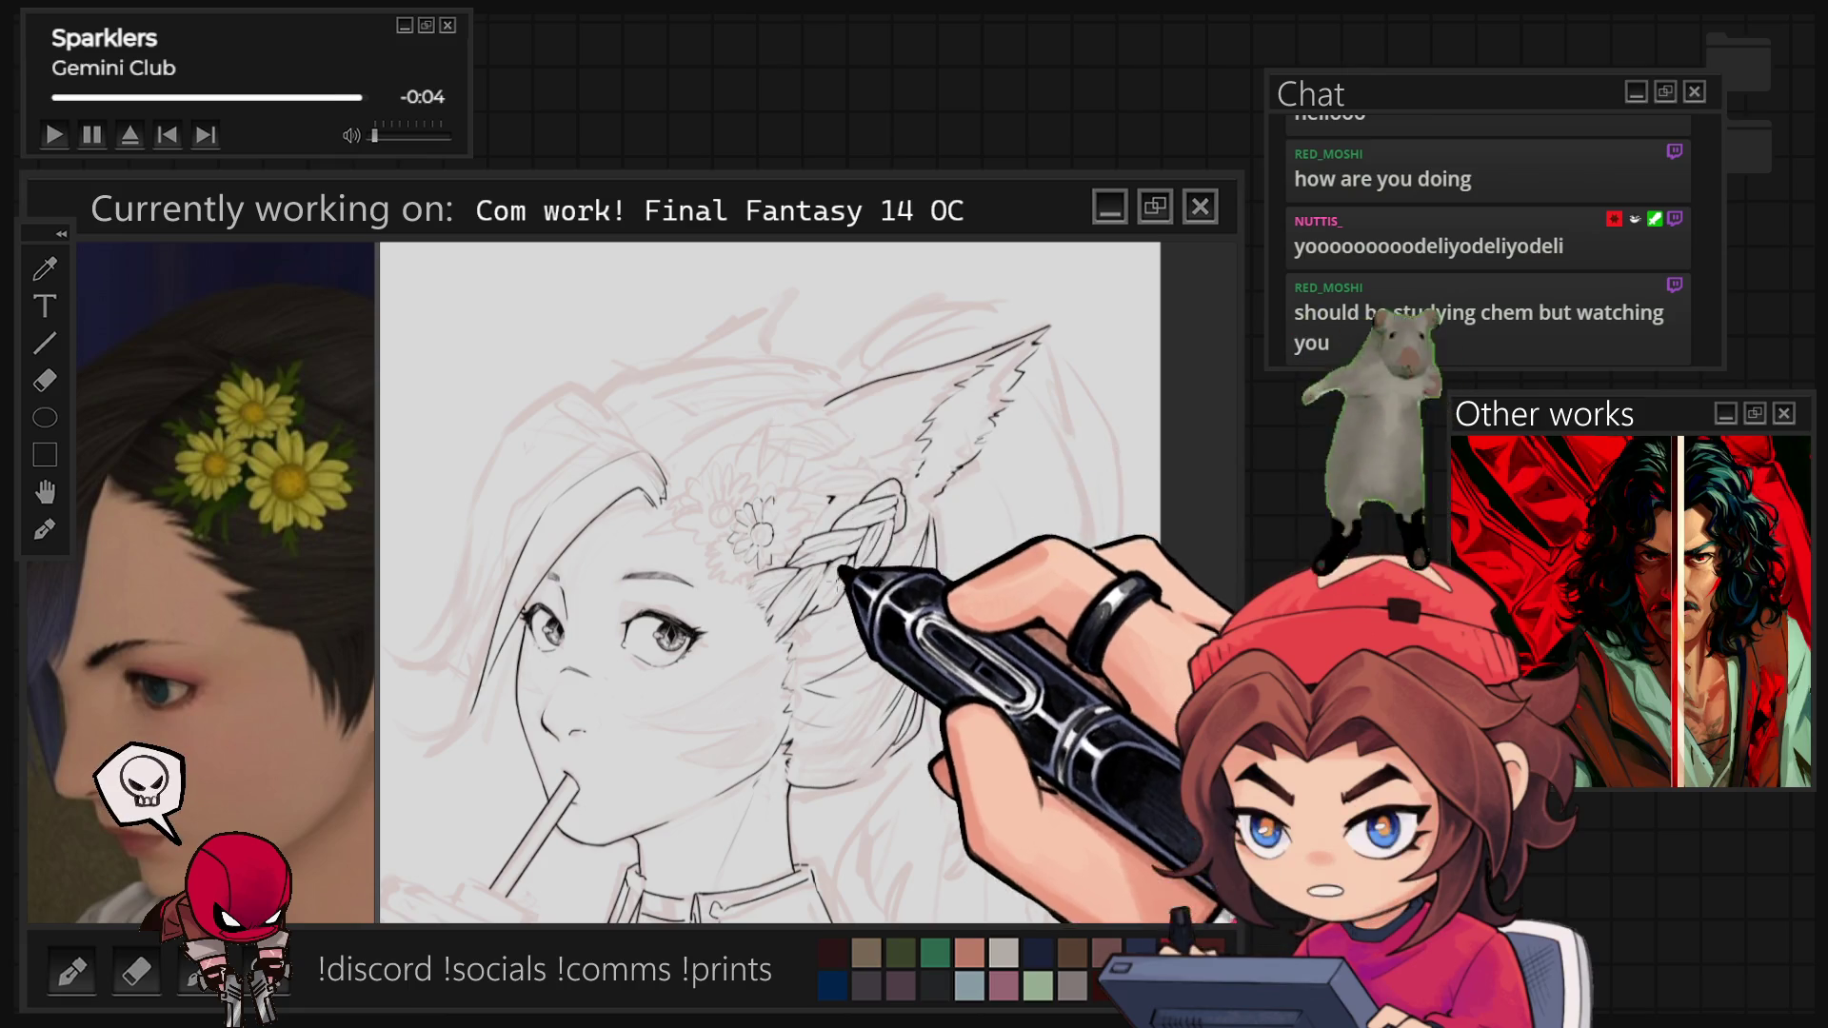
Ink the neck, shirt collar and drinking straw in black, checking the whole figure zoomed out.
key(ctrl+minus)
key(ctrl+plus)
key(ctrl+plus)
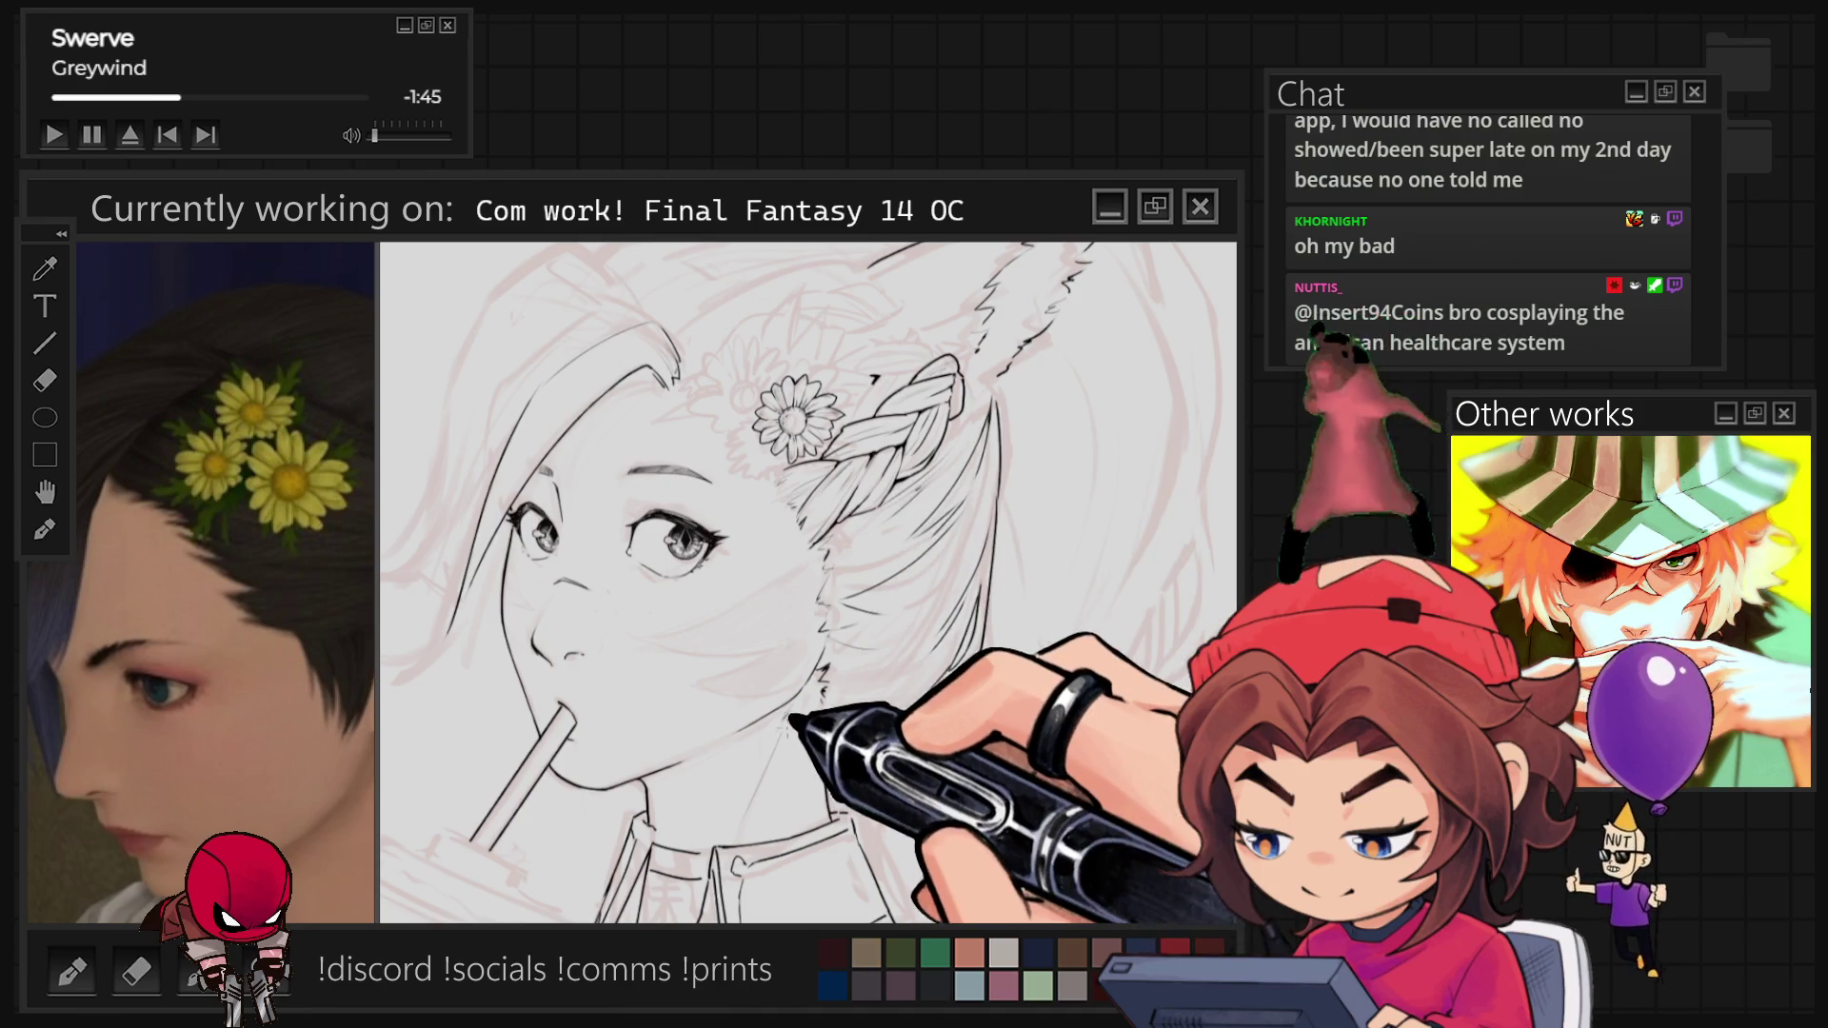
key(ctrl+minus)
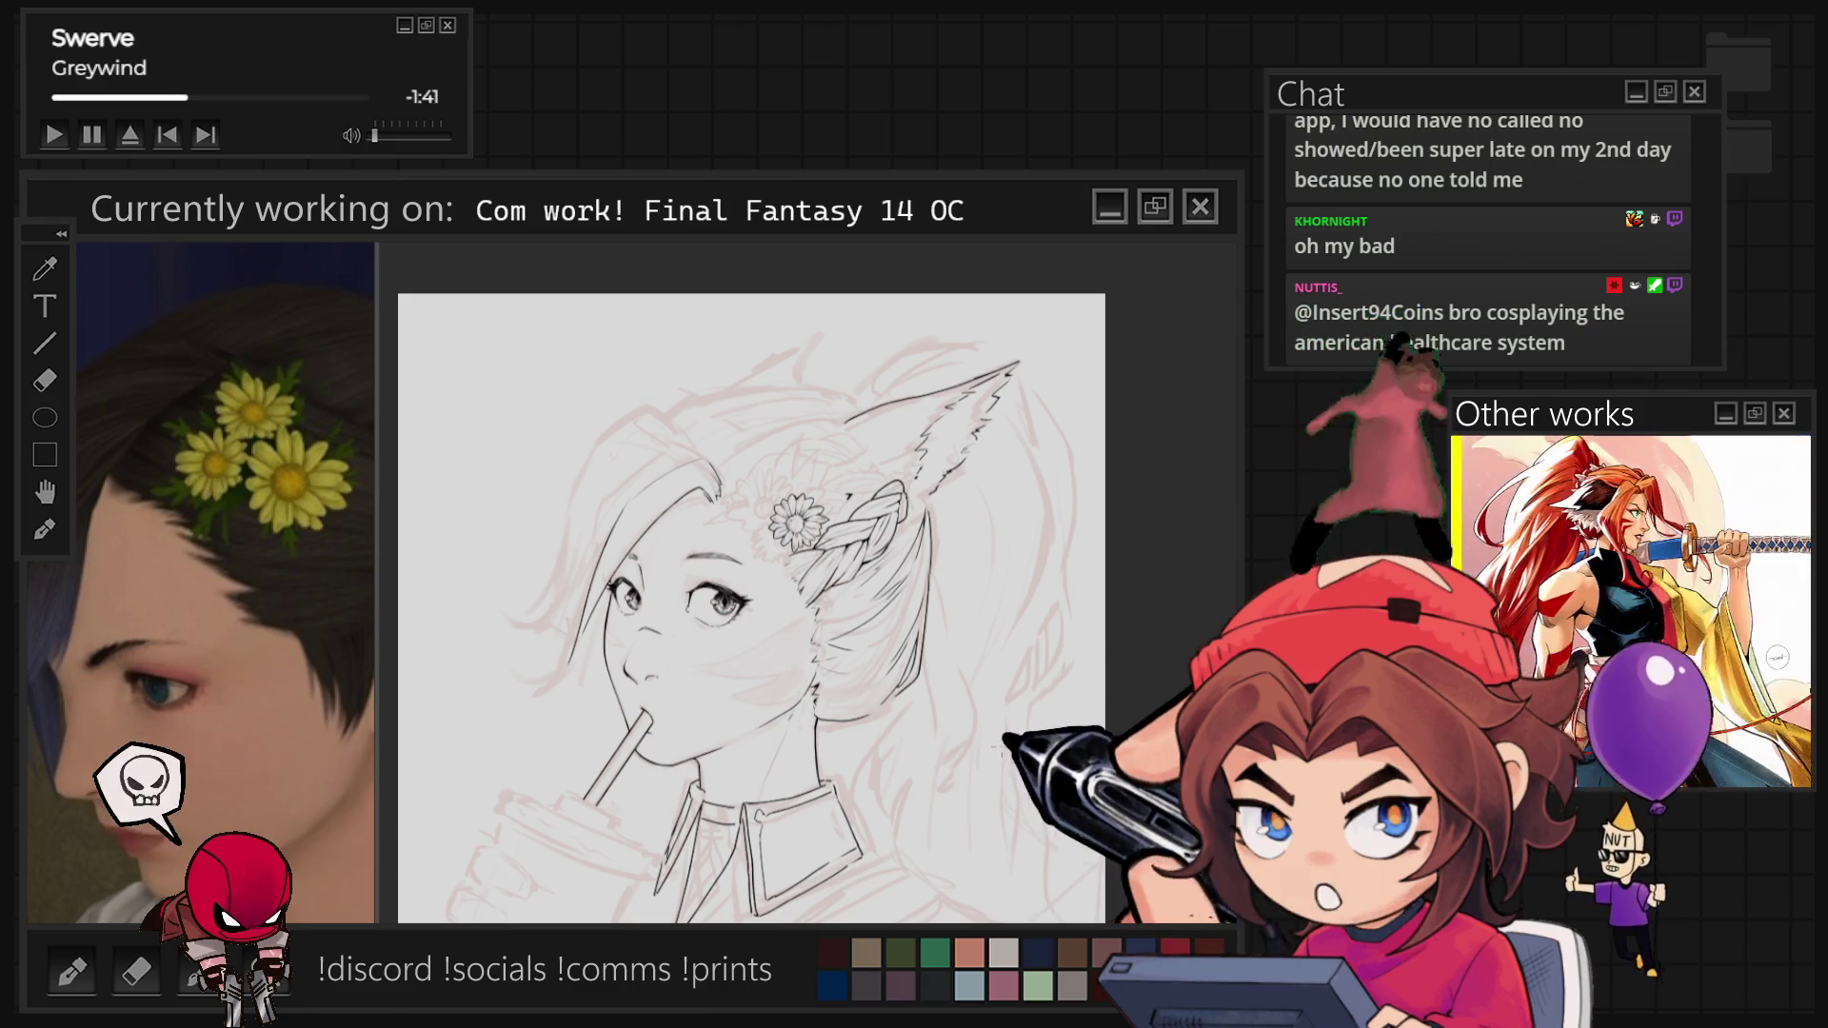
key(ctrl+plus)
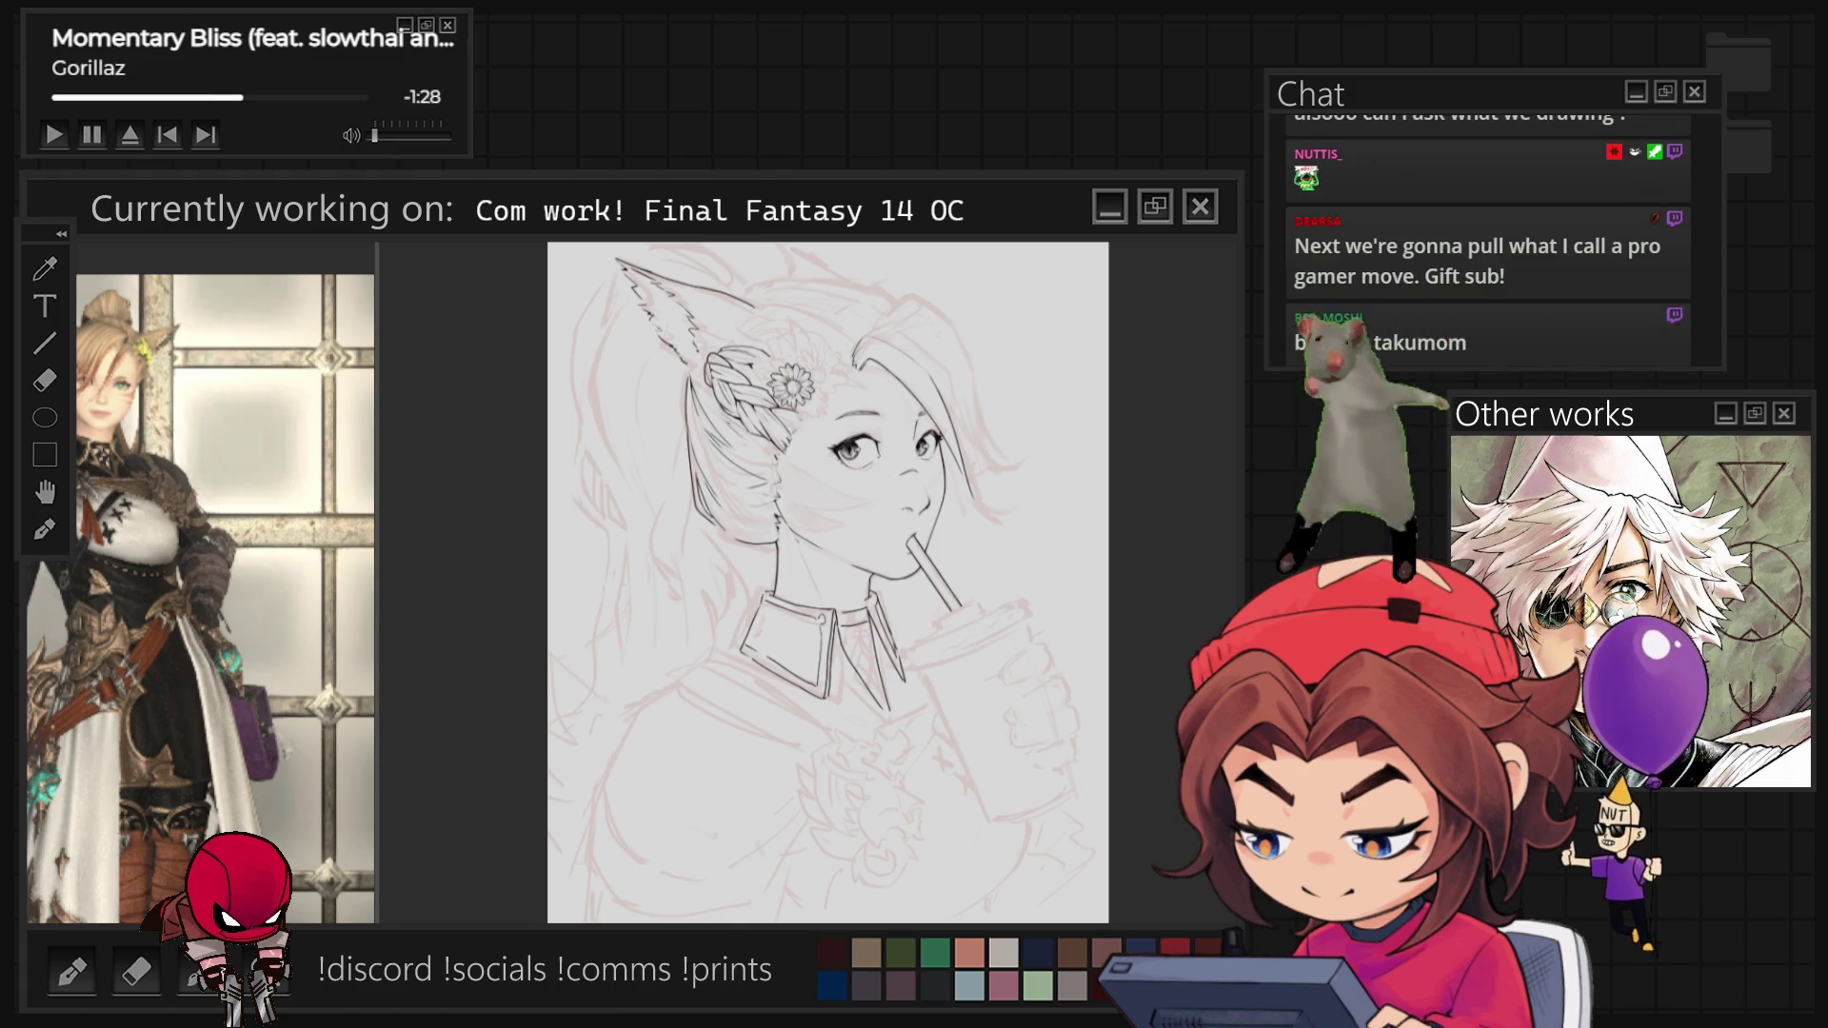
Add a dotted centre to the hair daisy, then mirror the canvas horizontally to check proportions.
text(m)
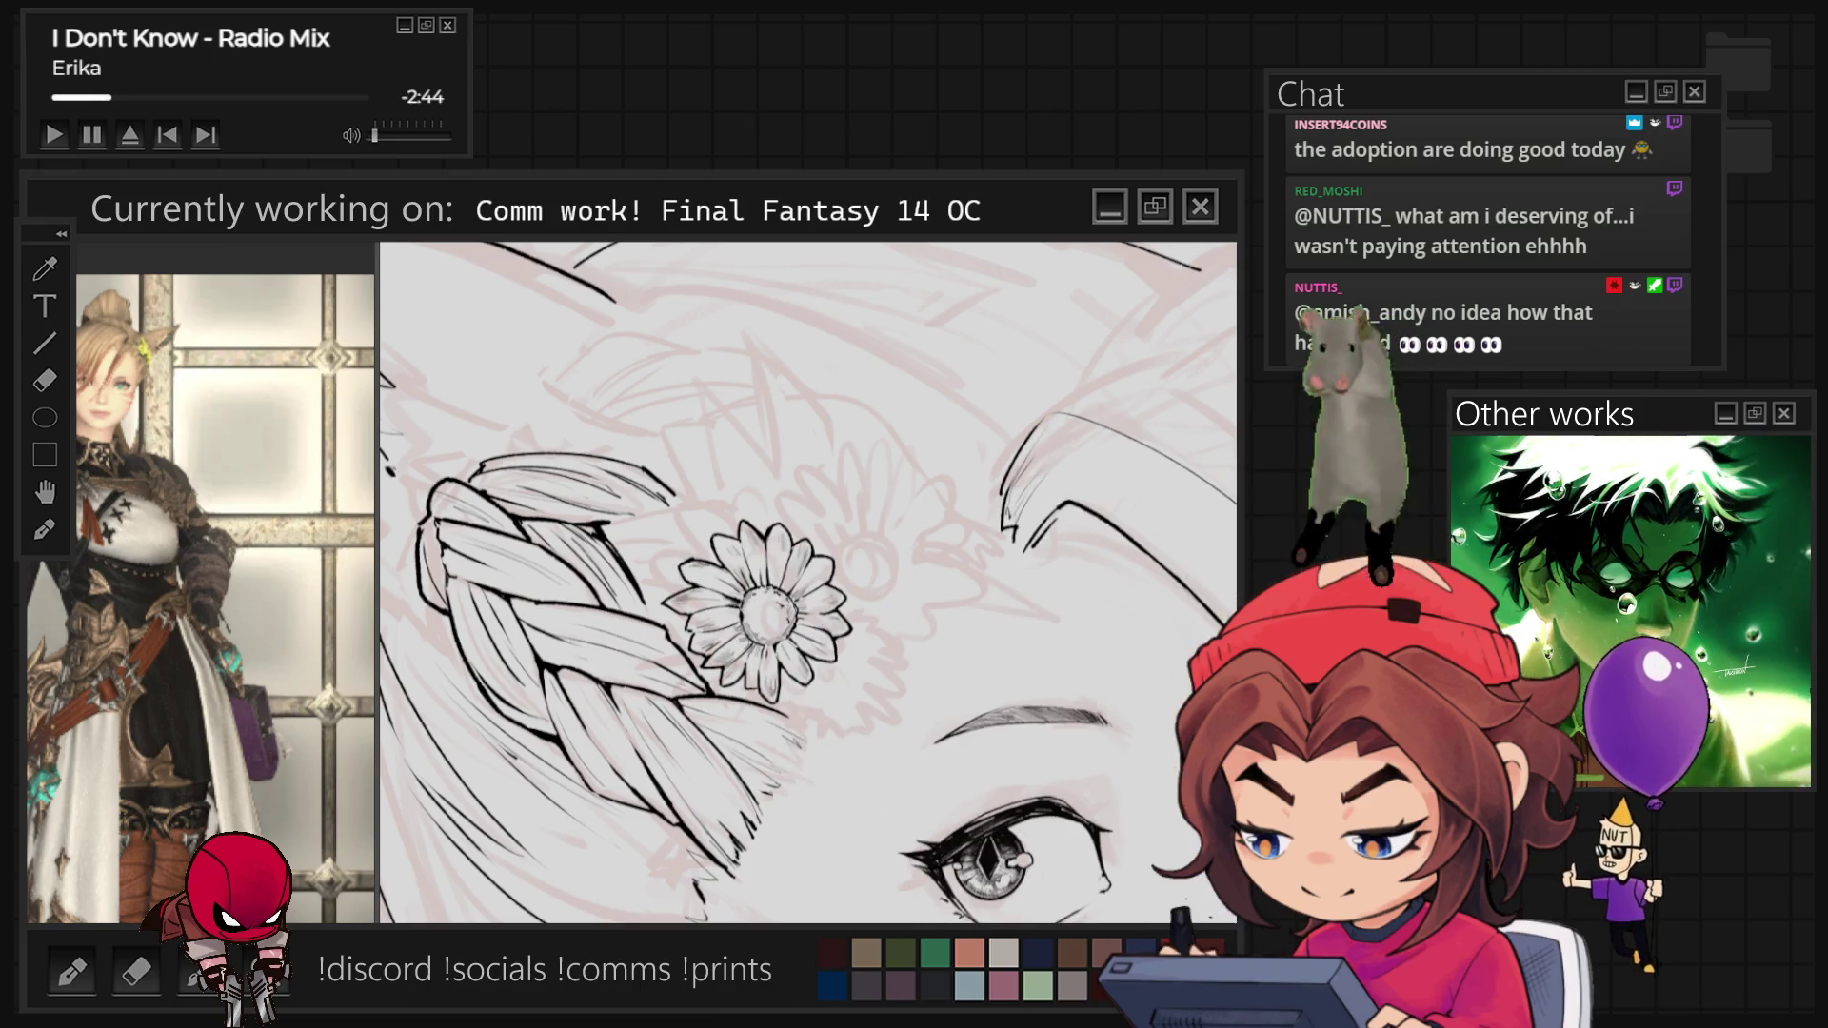
Rotate the view and ink dense strand lines through the braid around the daisy.
key(asciicircum)
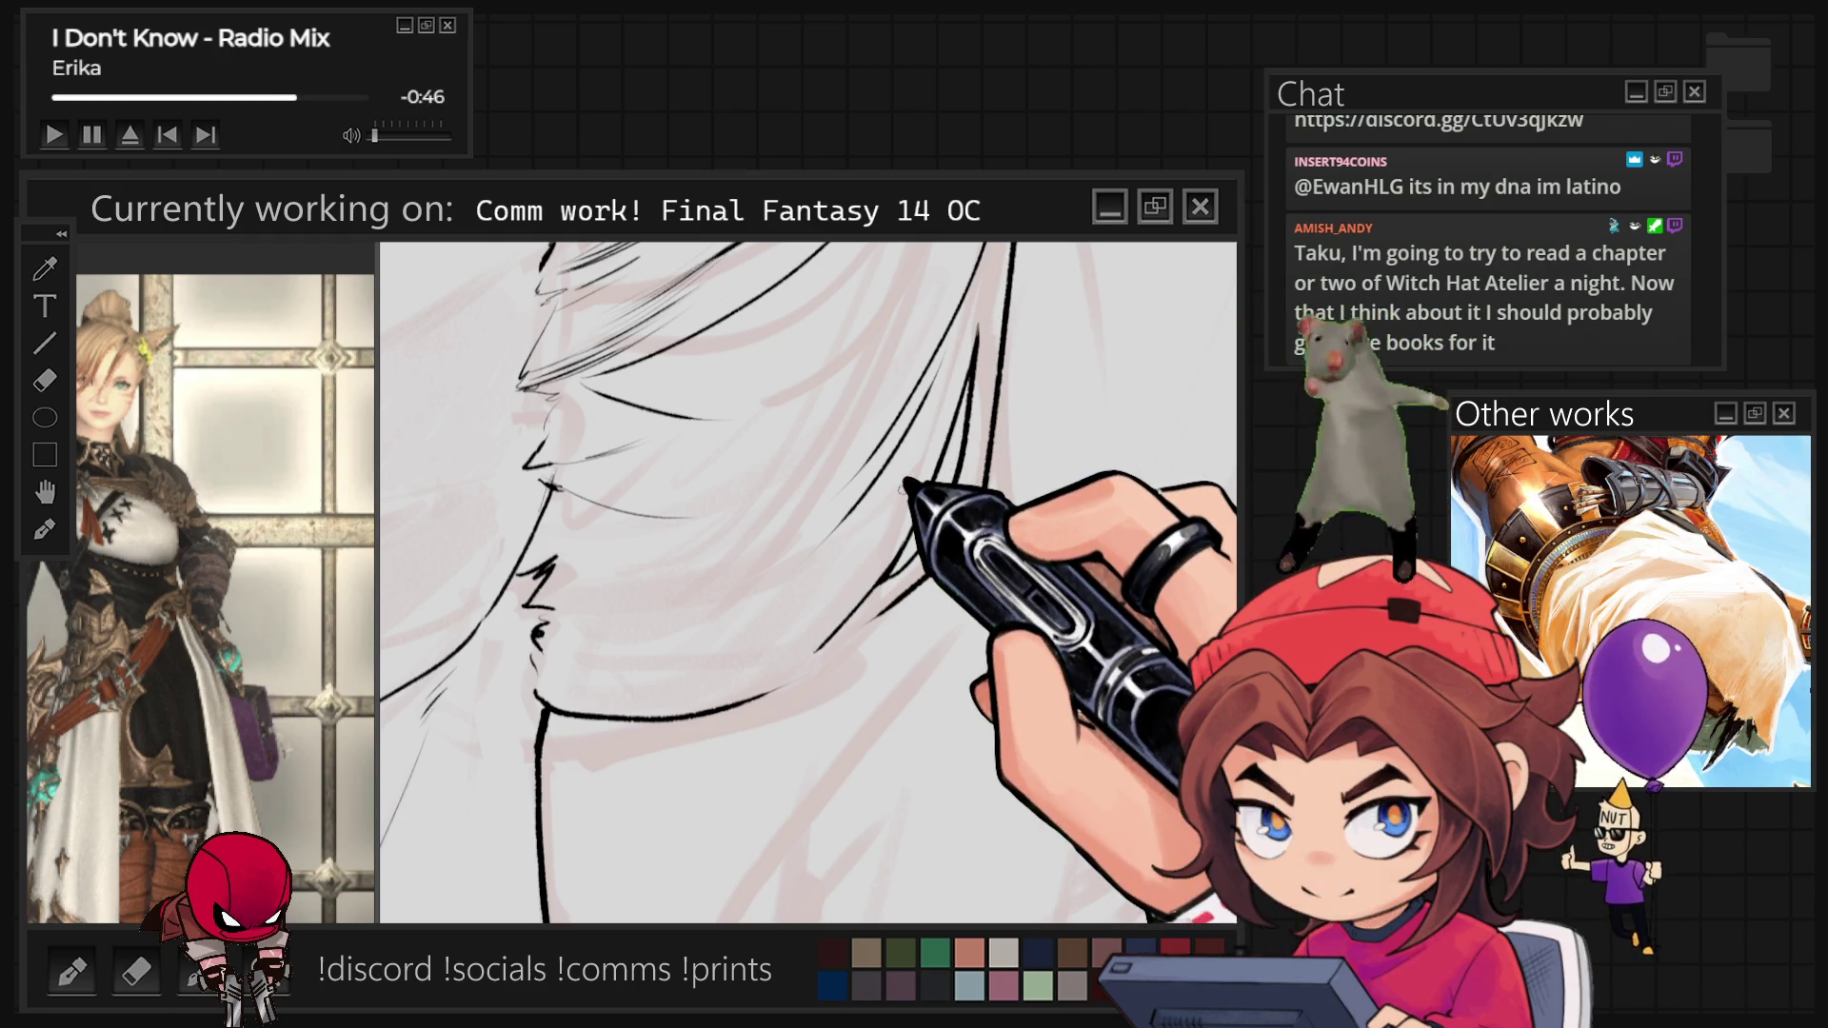
Zoom out two steps to show the eye, daisy and braid together, then zoom back in.
key(ctrl+minus)
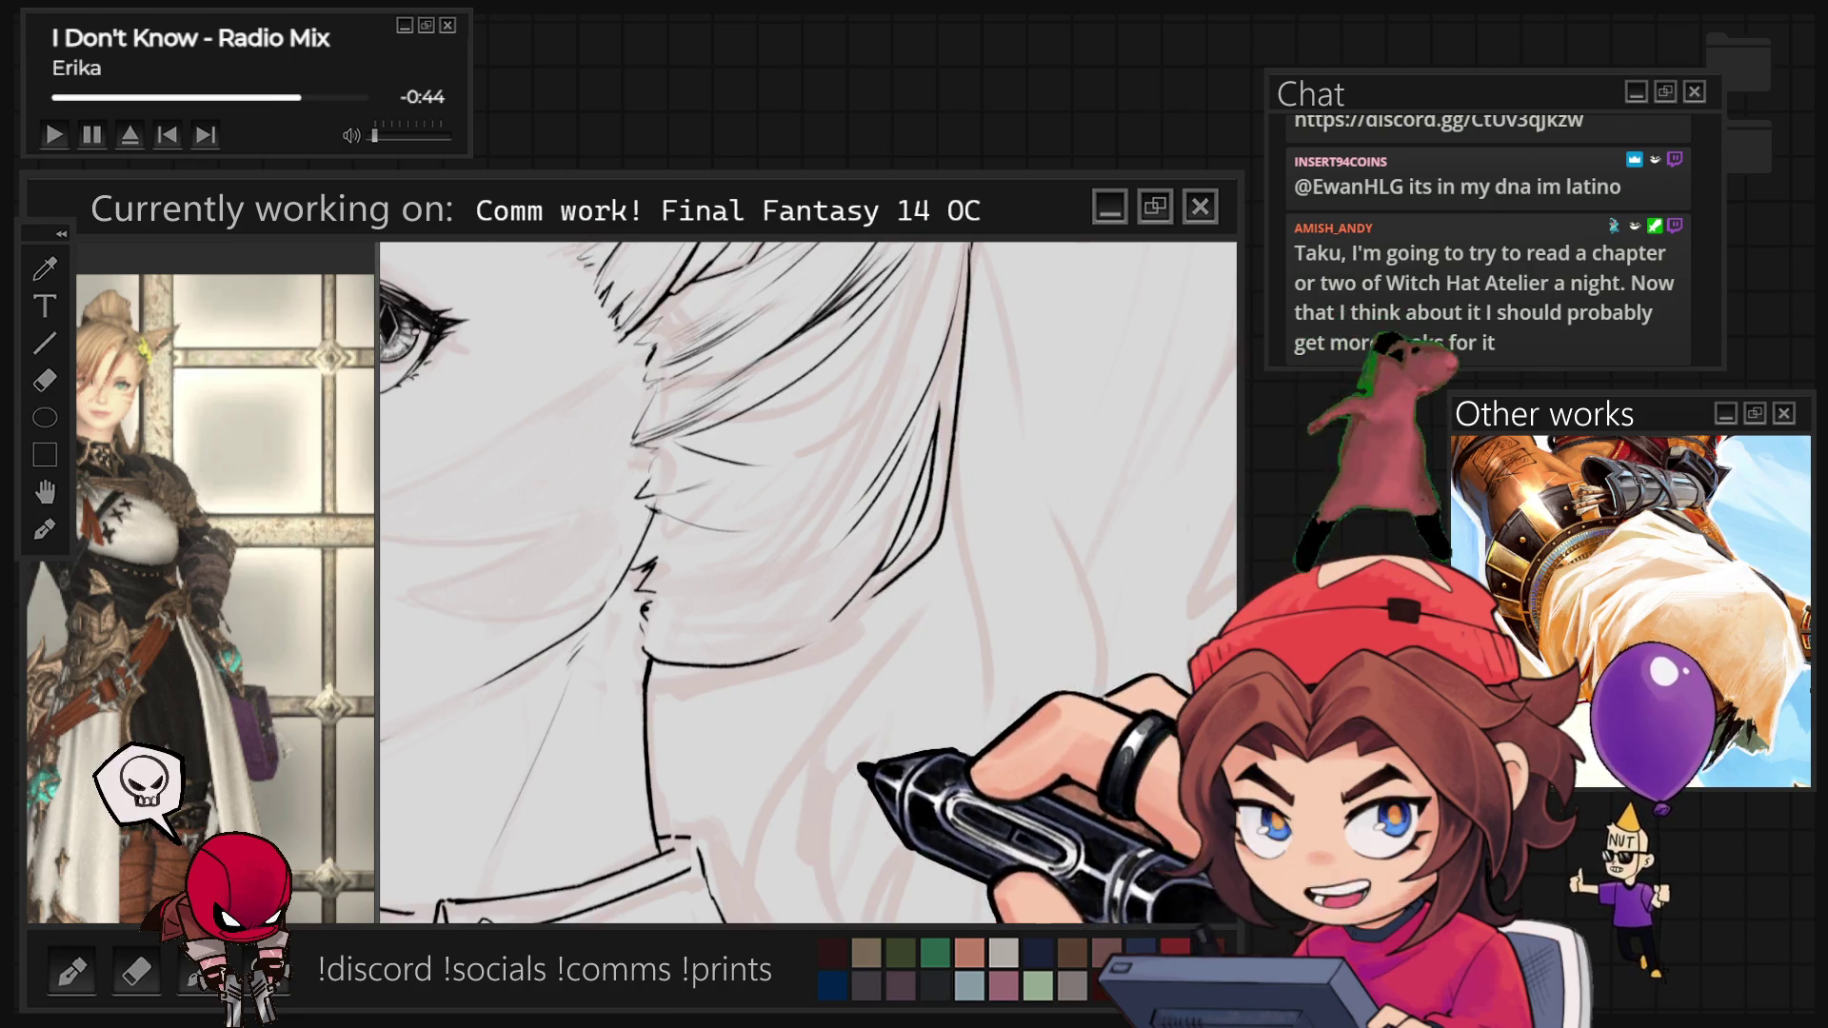
key(ctrl+minus)
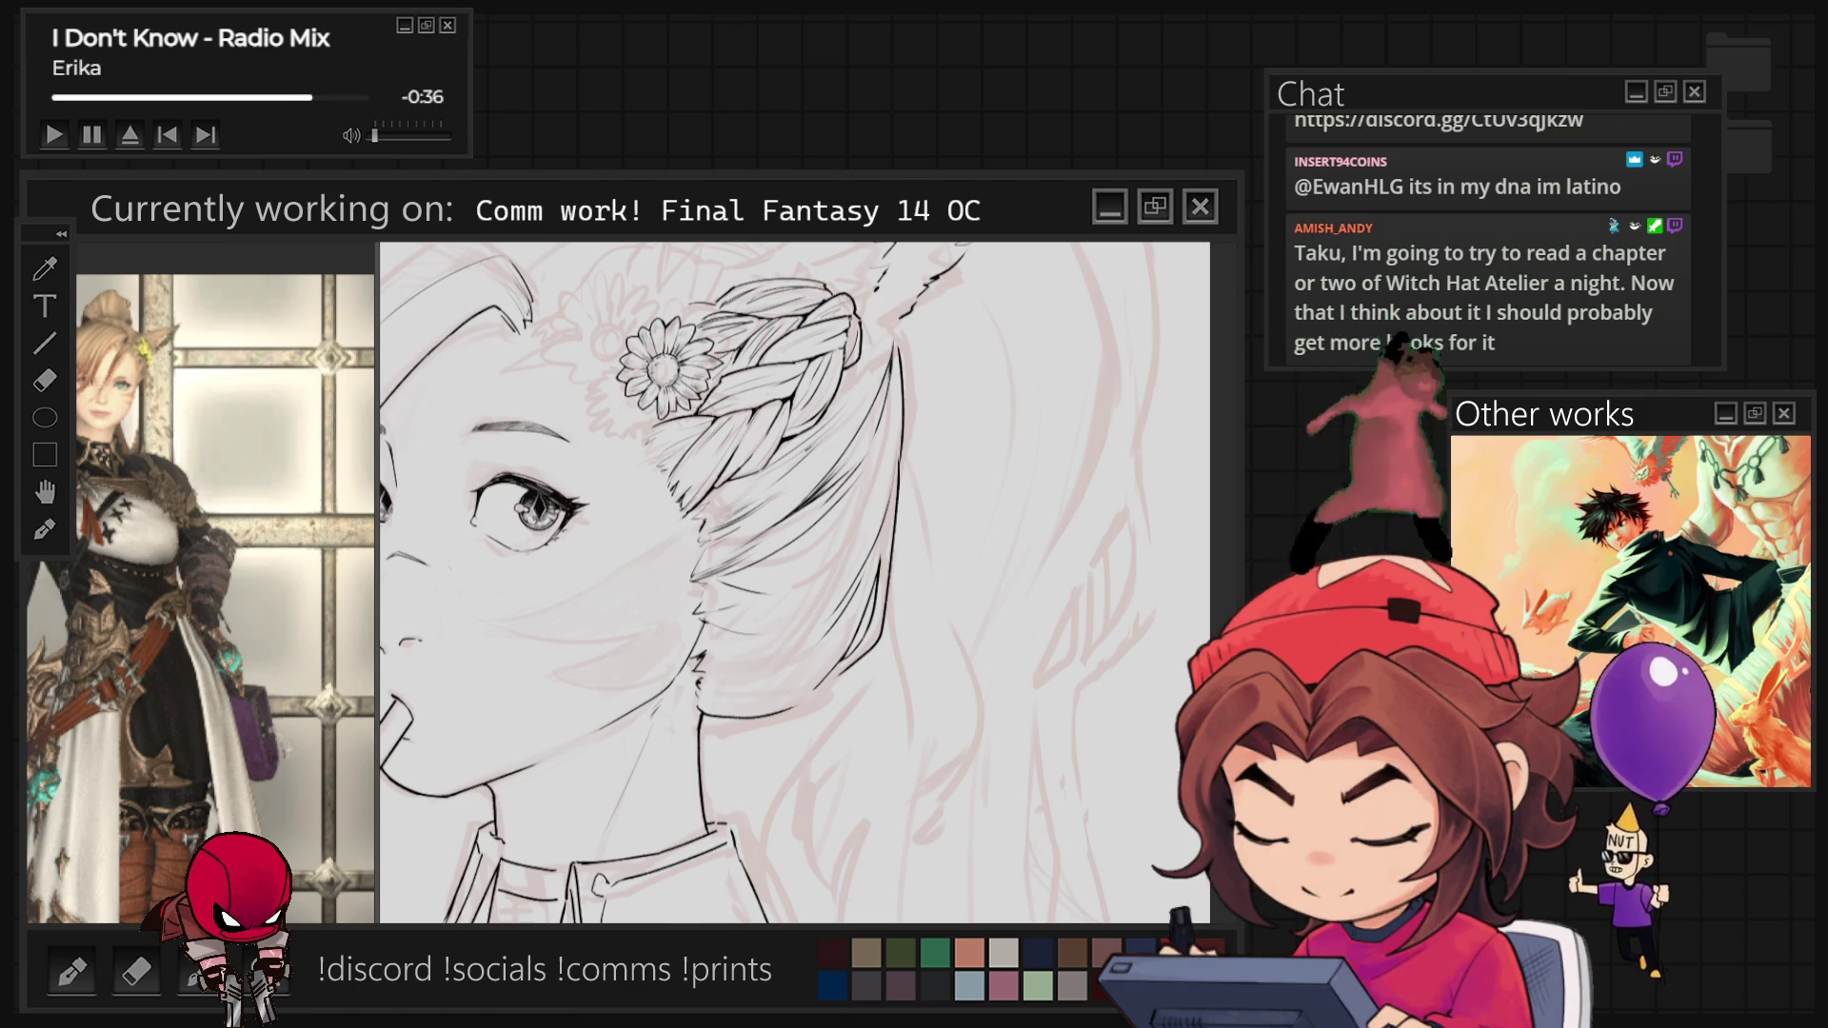
key(ctrl+plus)
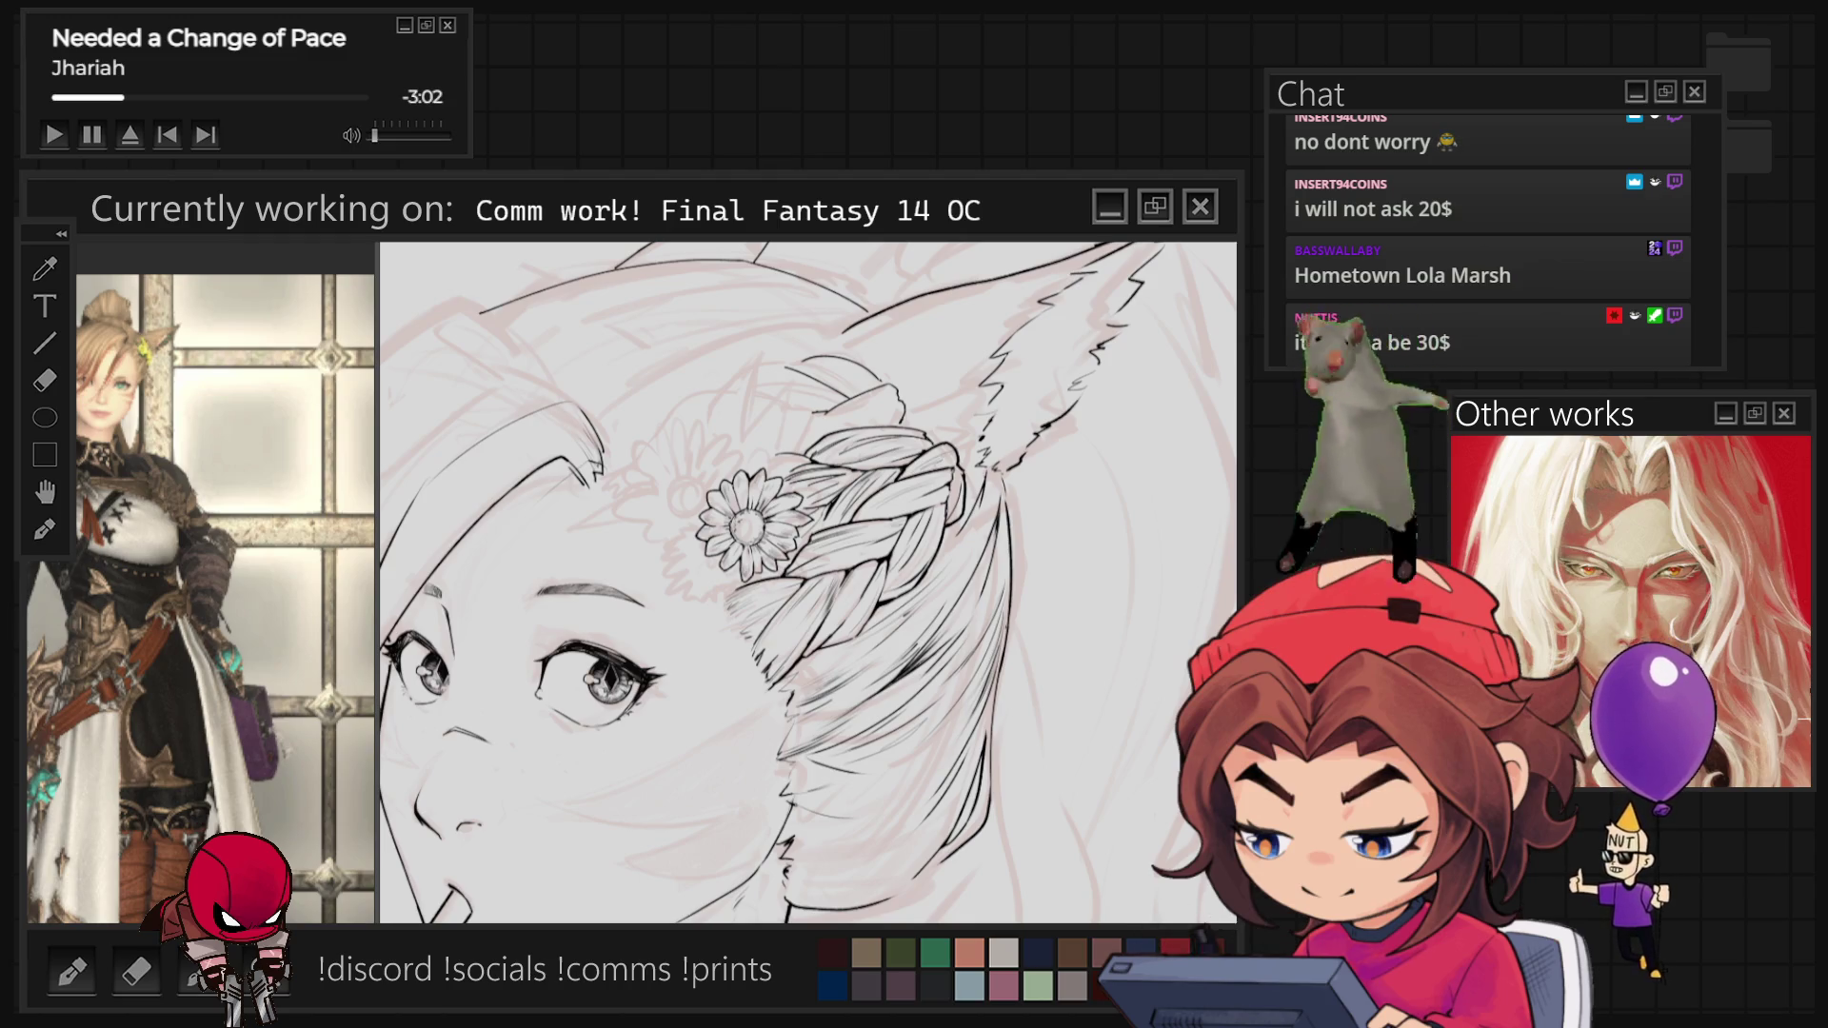
Trace the cat ear and the hair around the braid in black lineart over the sketch.
scroll(809, 581, down, 2)
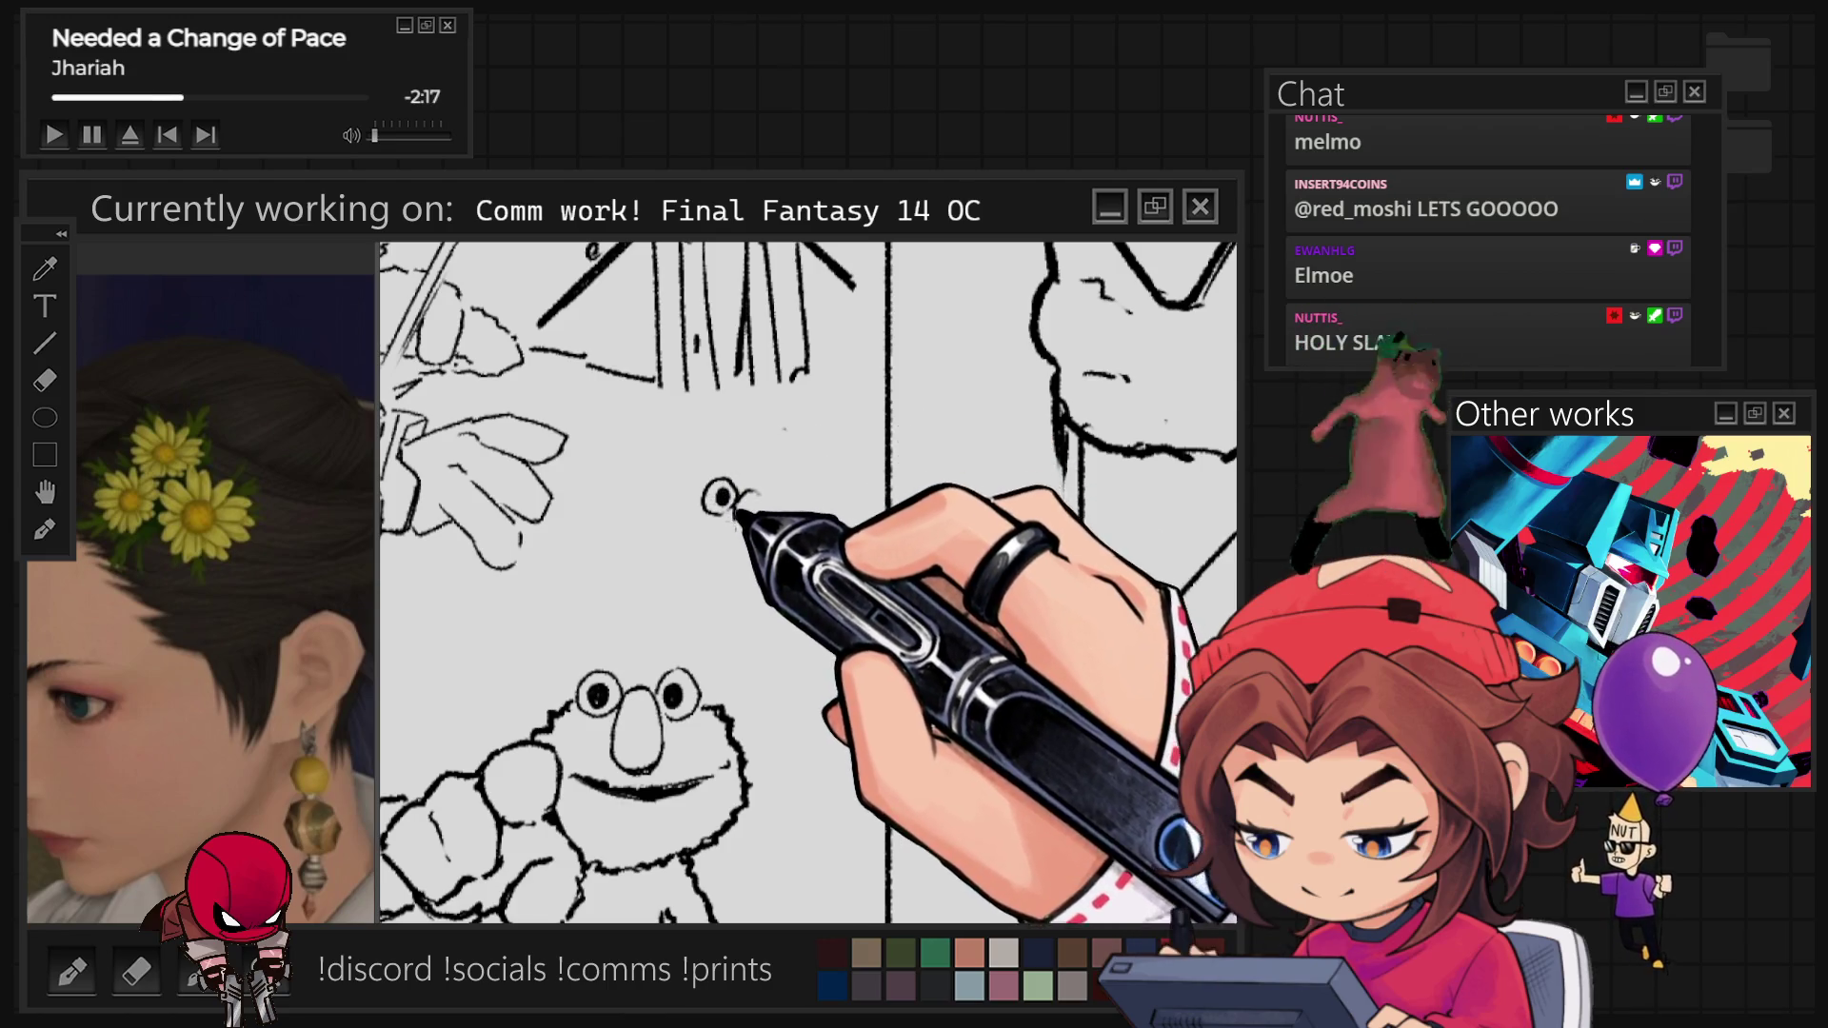
On a blank spot of the Elmo doodle canvas, draw a small circle for the new doodle's eye.
drag(752, 500, 750, 502)
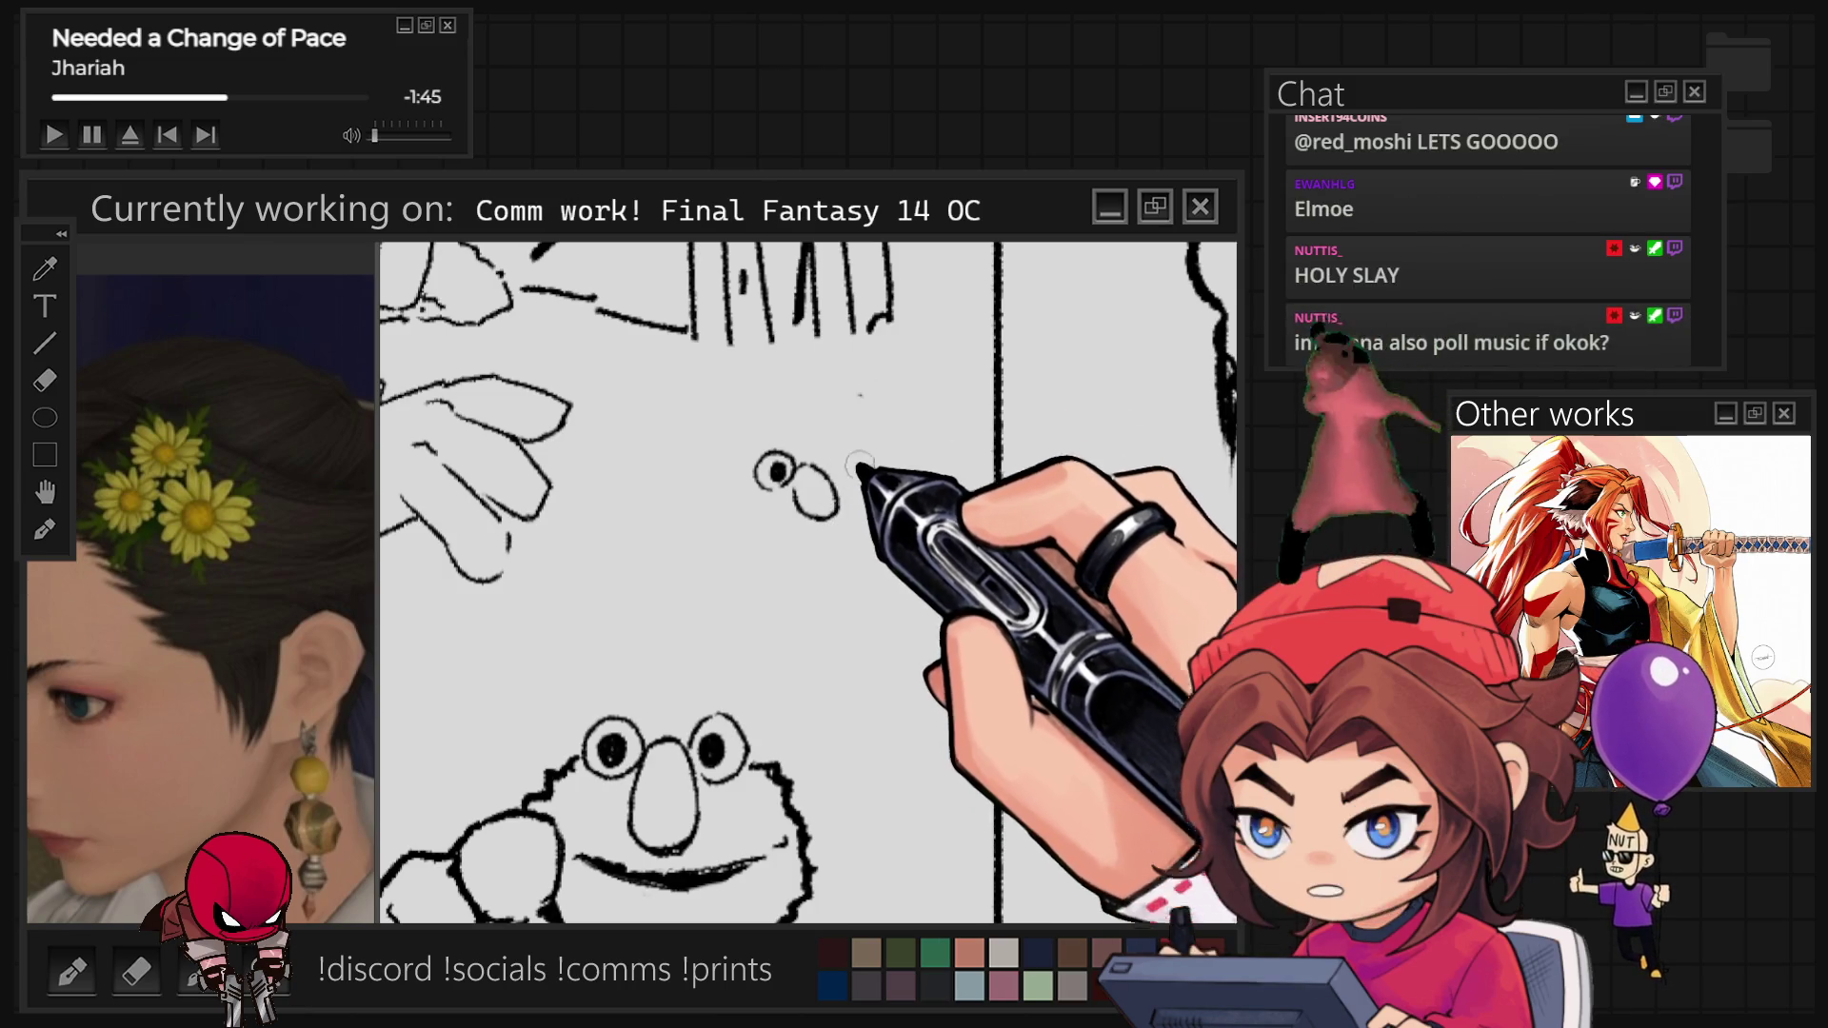
Draw the second eye, then sketch the capped head outline, face strokes and spiky hair around the eyes.
mouse_move(817, 450)
mouse_down()
mouse_move(847, 458)
mouse_move(831, 470)
mouse_up()
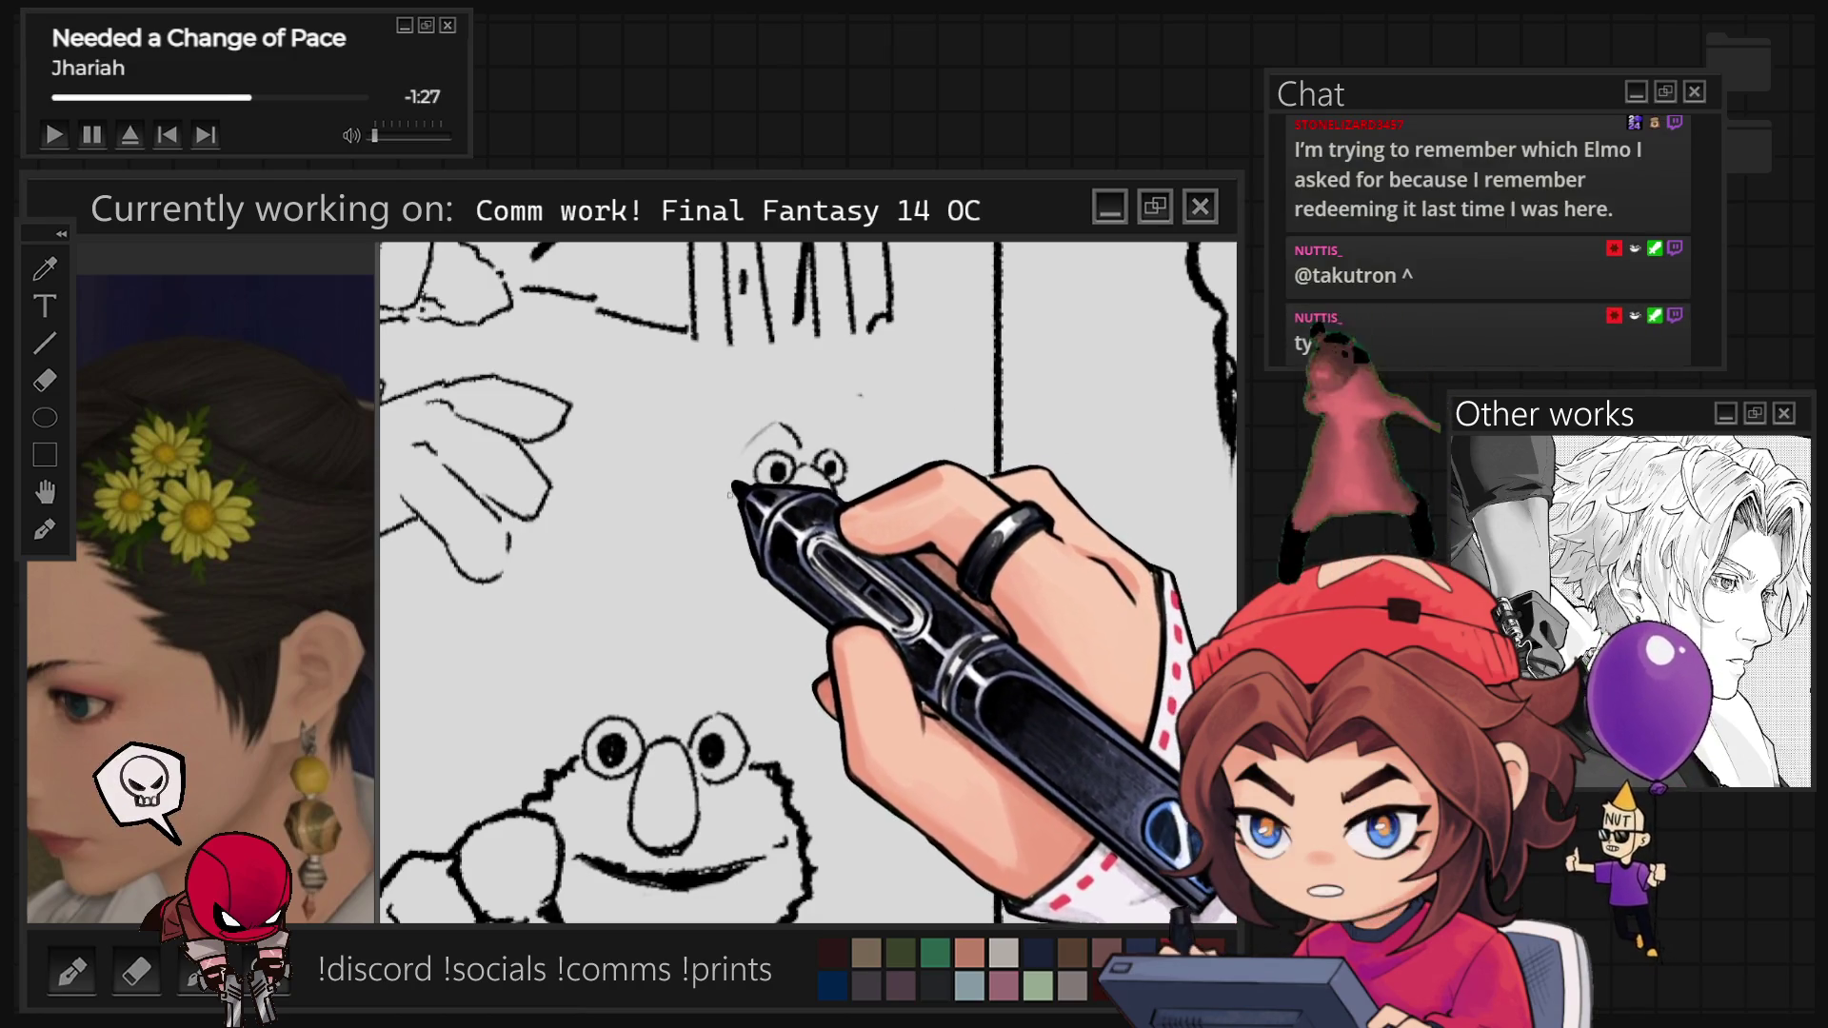
drag(766, 419, 703, 519)
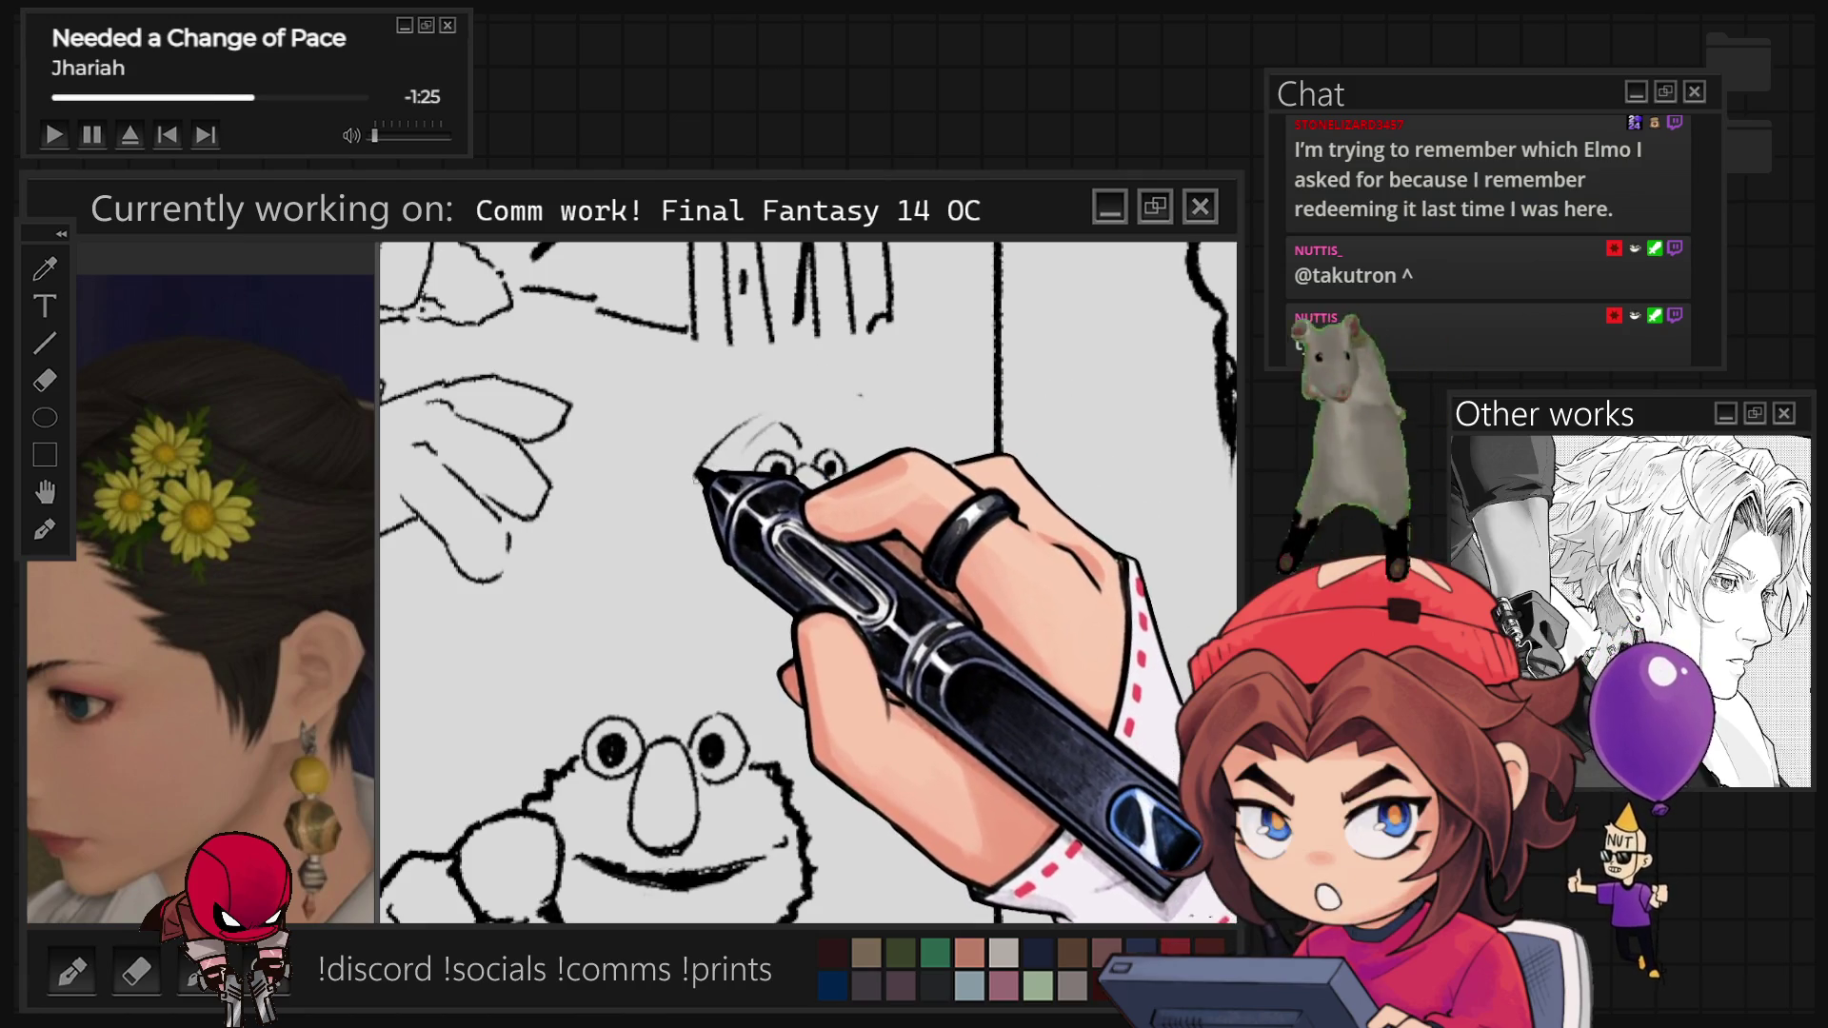
drag(828, 457, 833, 476)
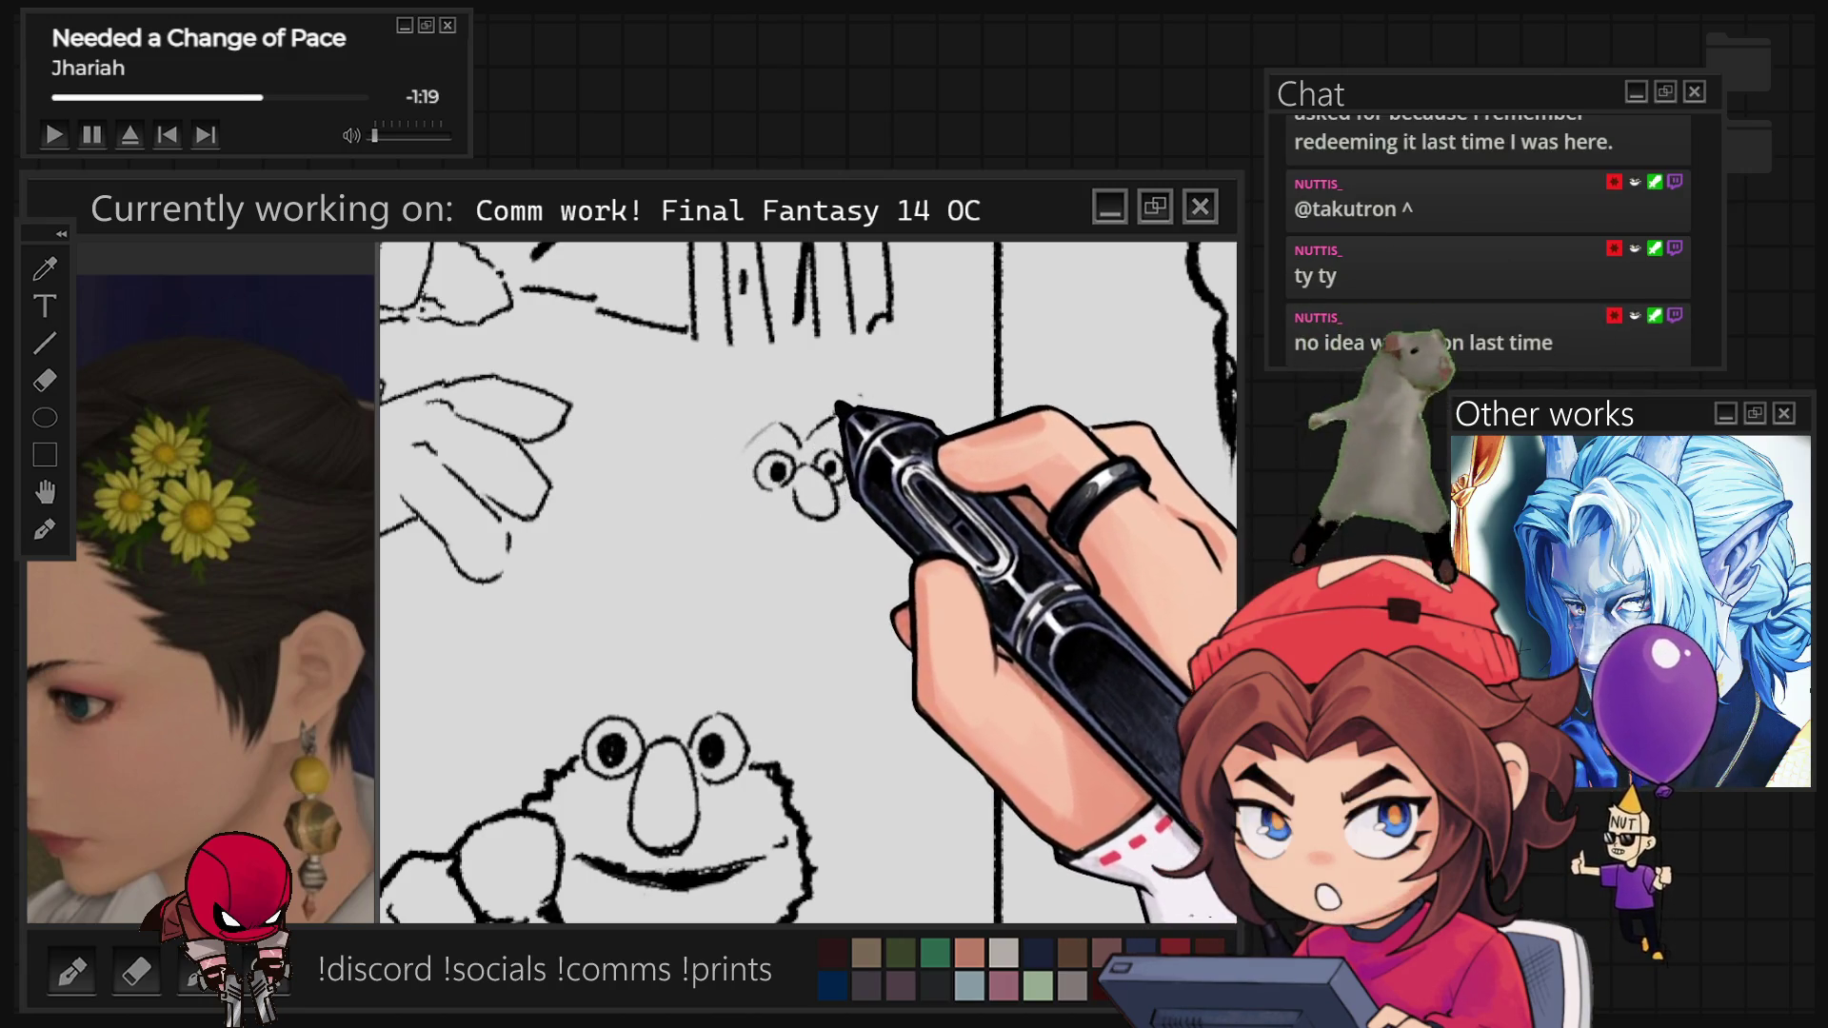
drag(857, 424, 900, 486)
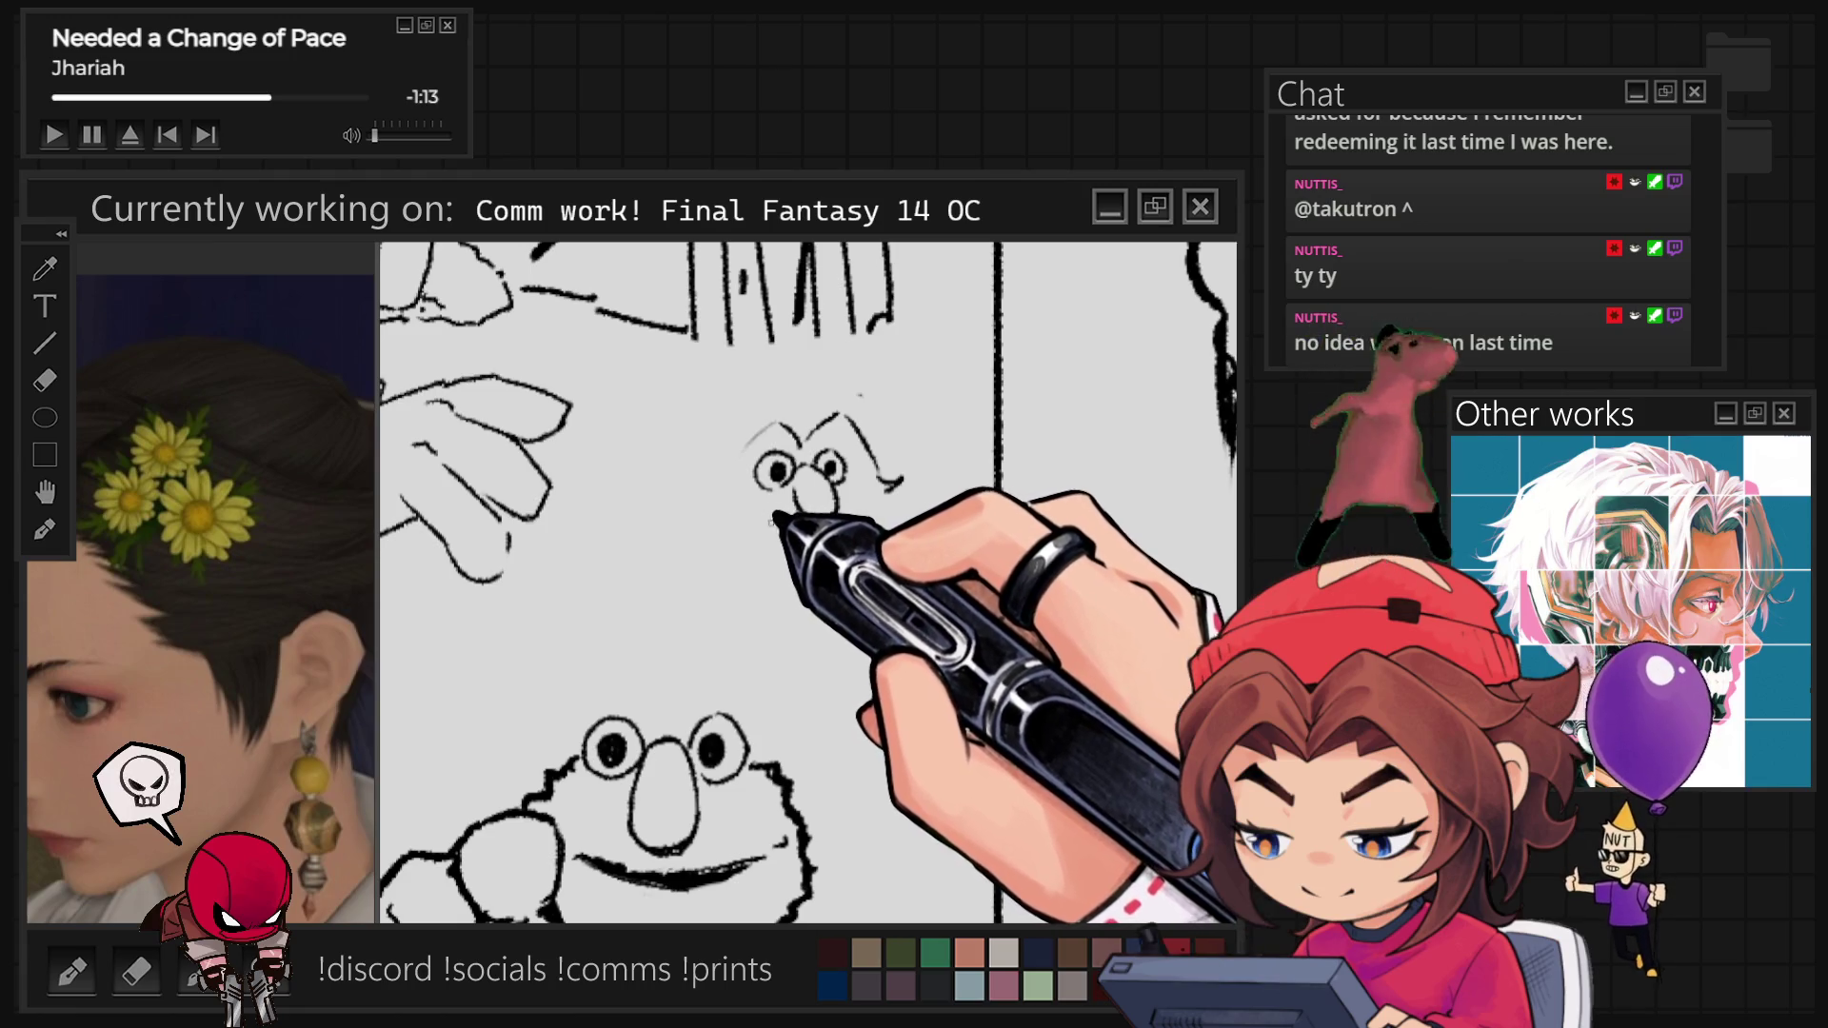
drag(726, 514, 768, 519)
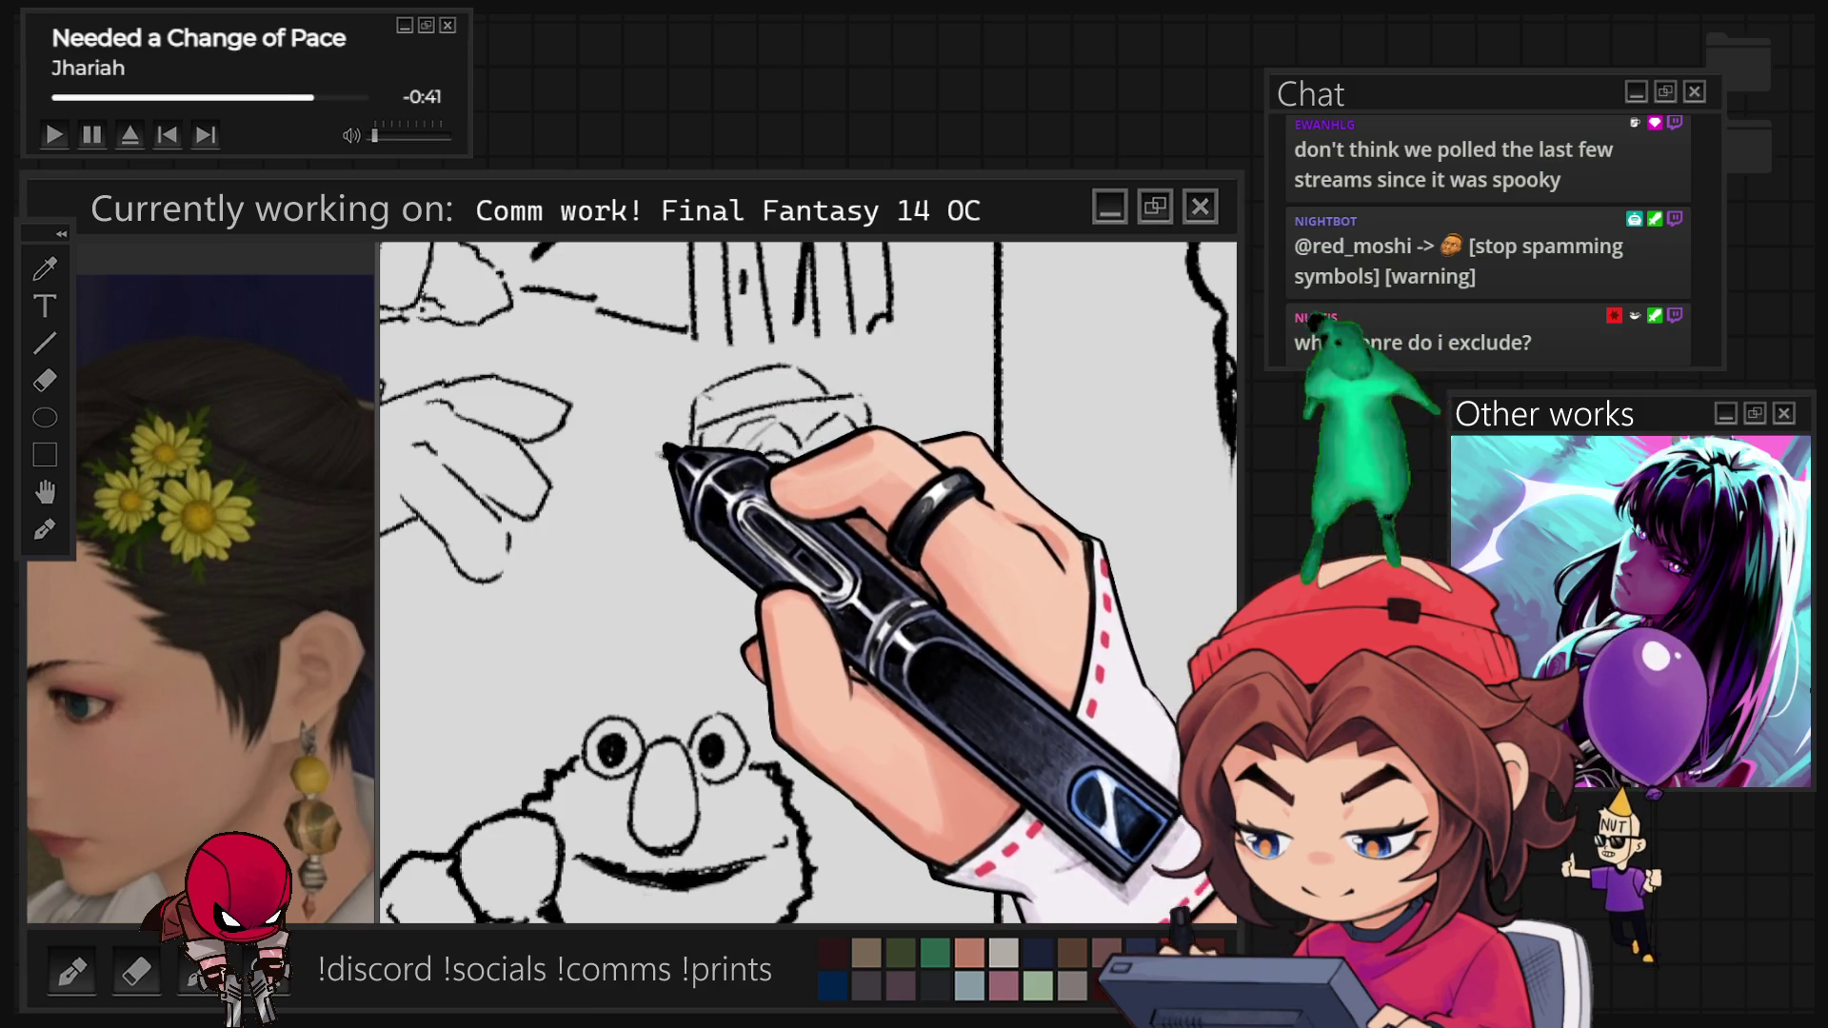
mouse_move(895, 491)
mouse_down()
mouse_move(871, 424)
mouse_move(895, 467)
mouse_up()
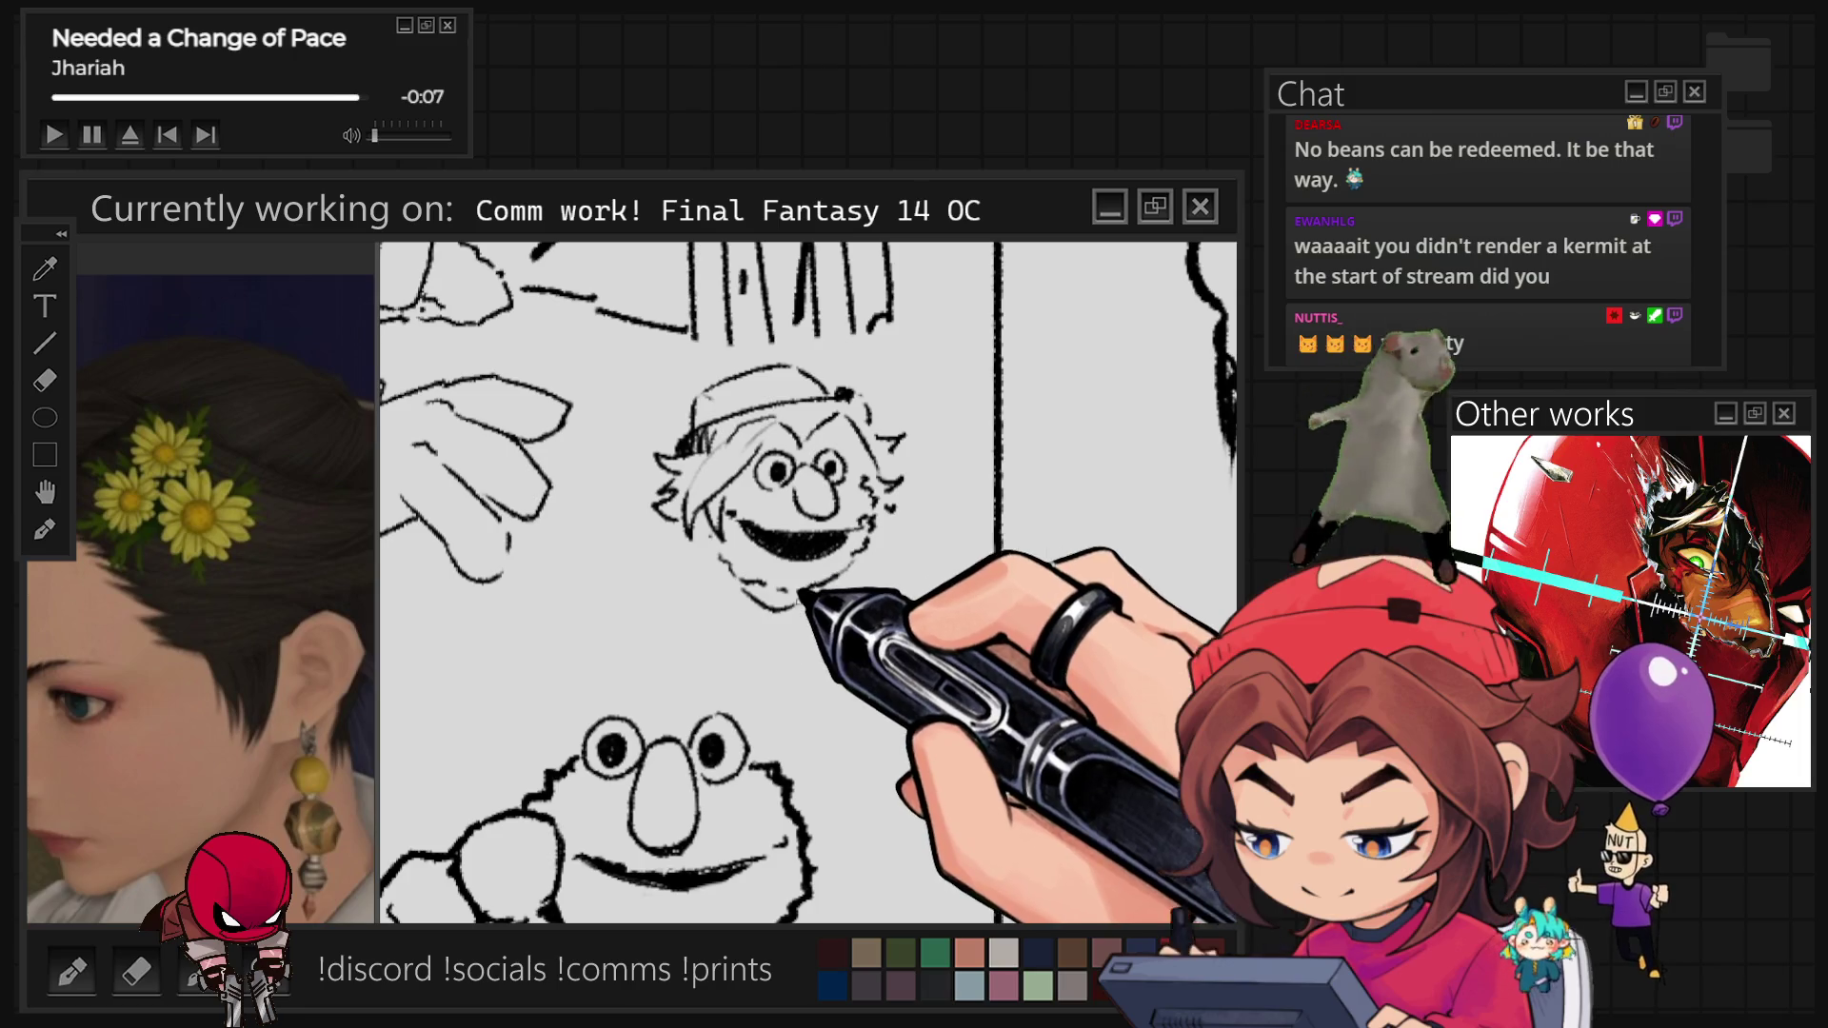
Draw the glasses, shirt outline and COFFEE mug below the chin, plus hair tufts beside the glasses.
drag(662, 605, 724, 578)
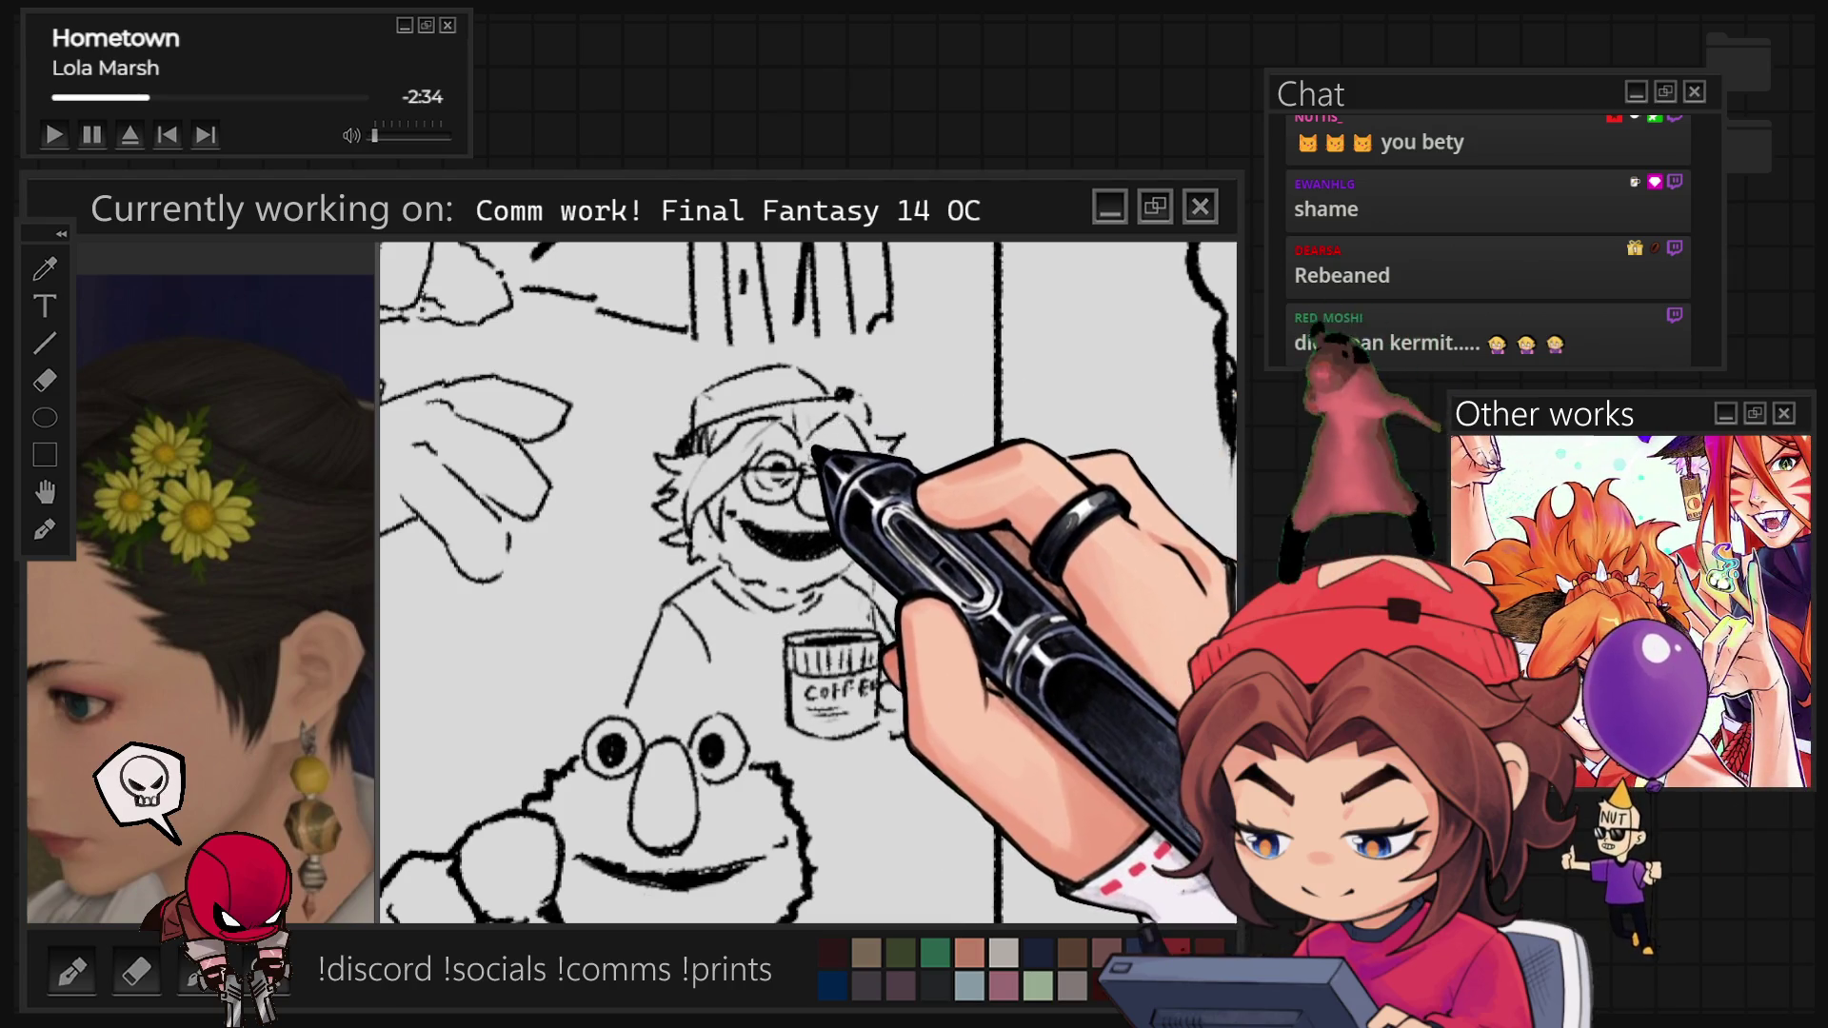
drag(900, 438, 895, 533)
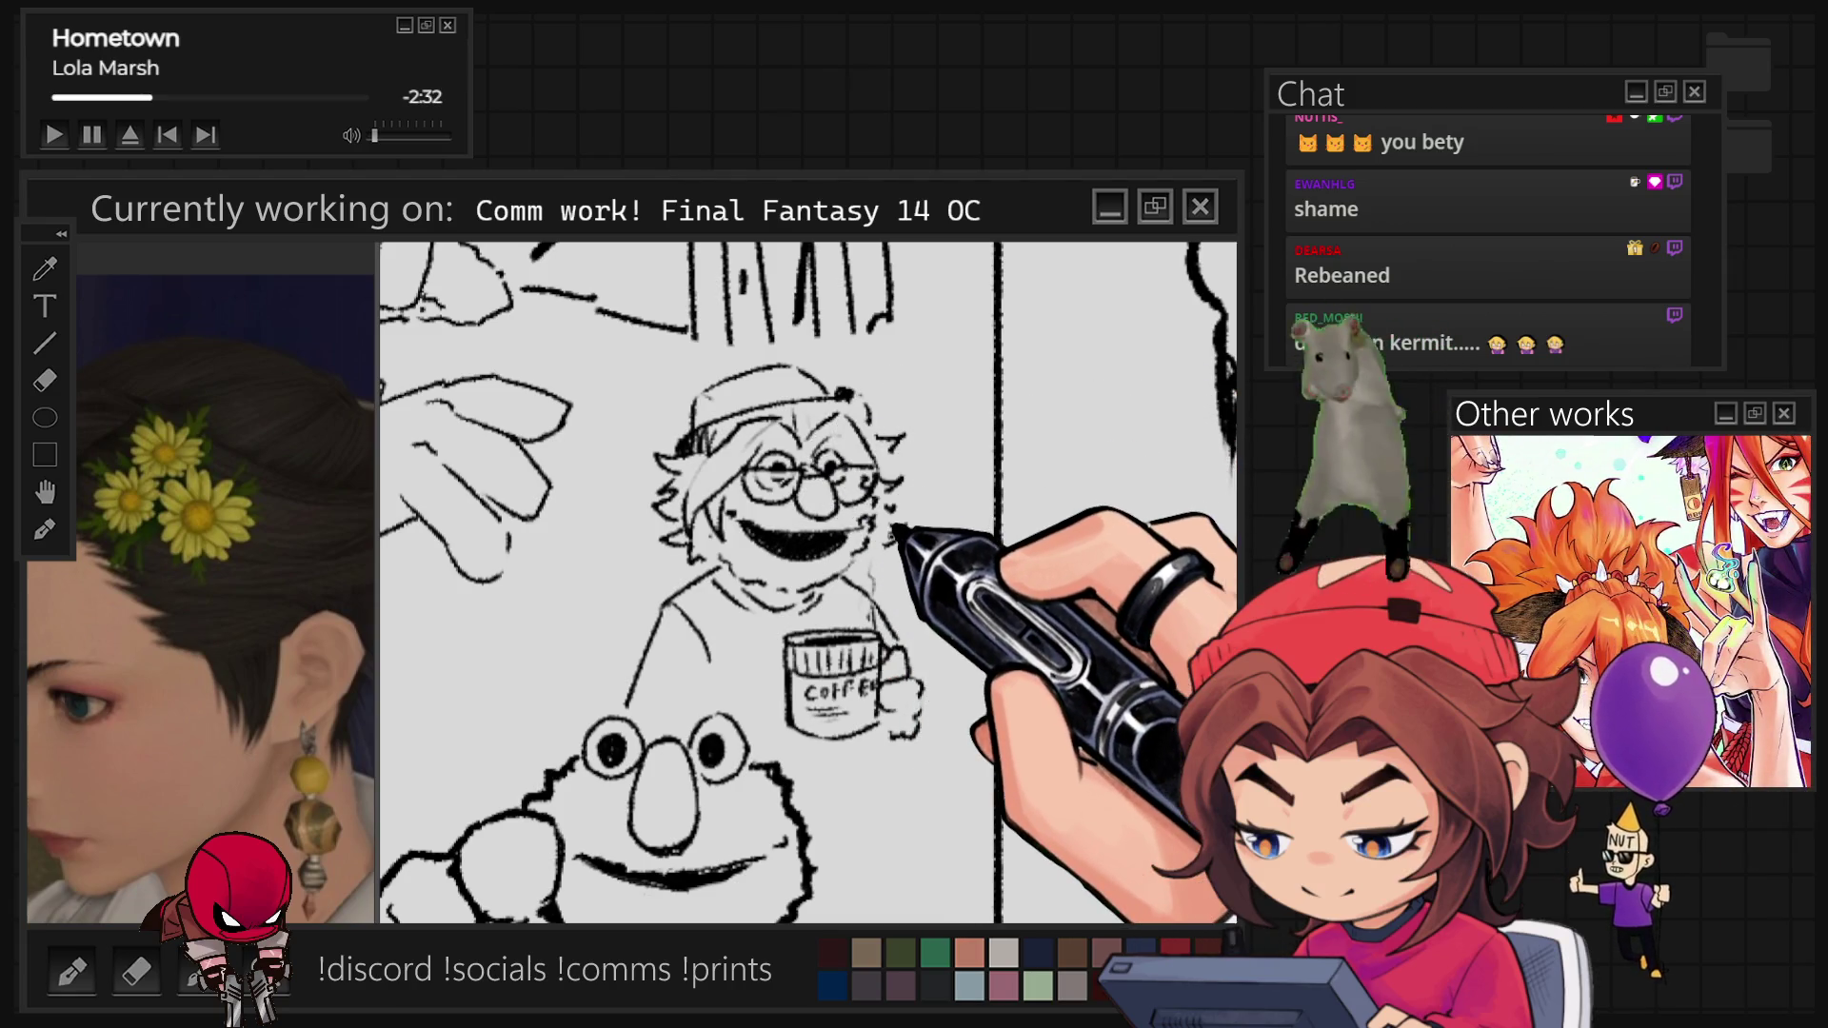
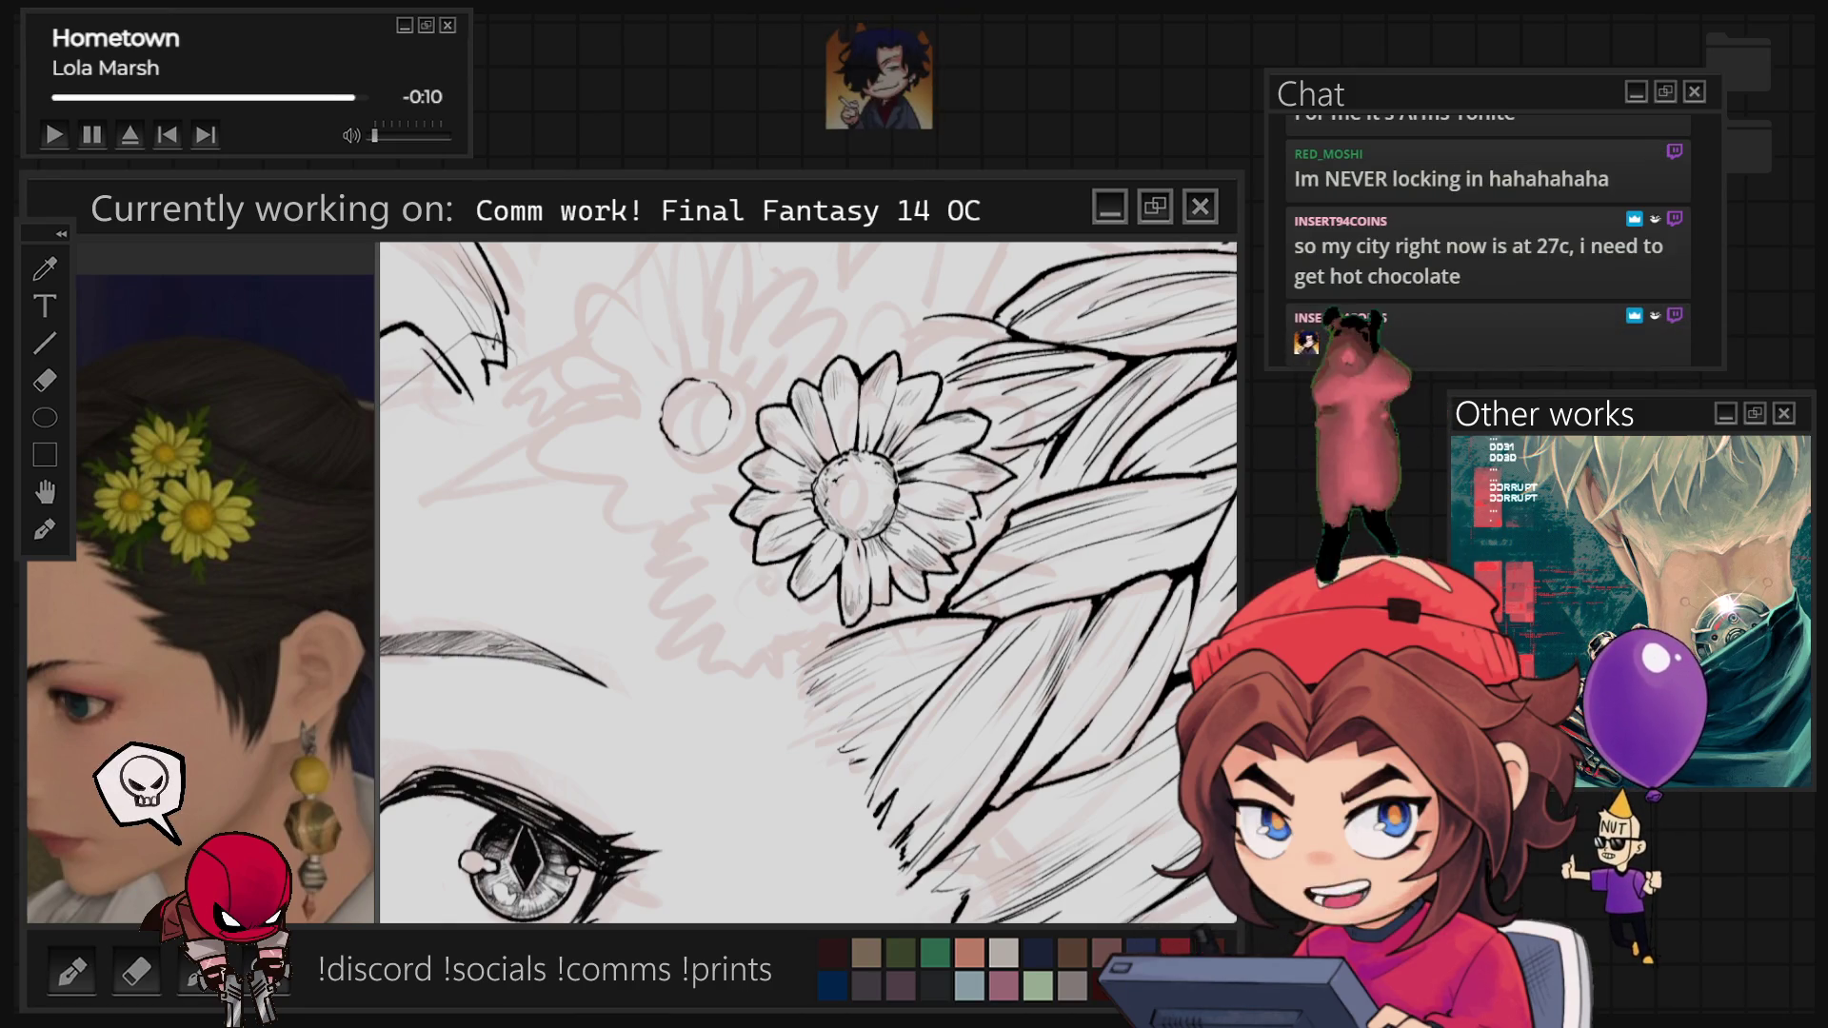
Zoom the canvas out to bring the upper daisy in the braid into reach.
key(ctrl+minus)
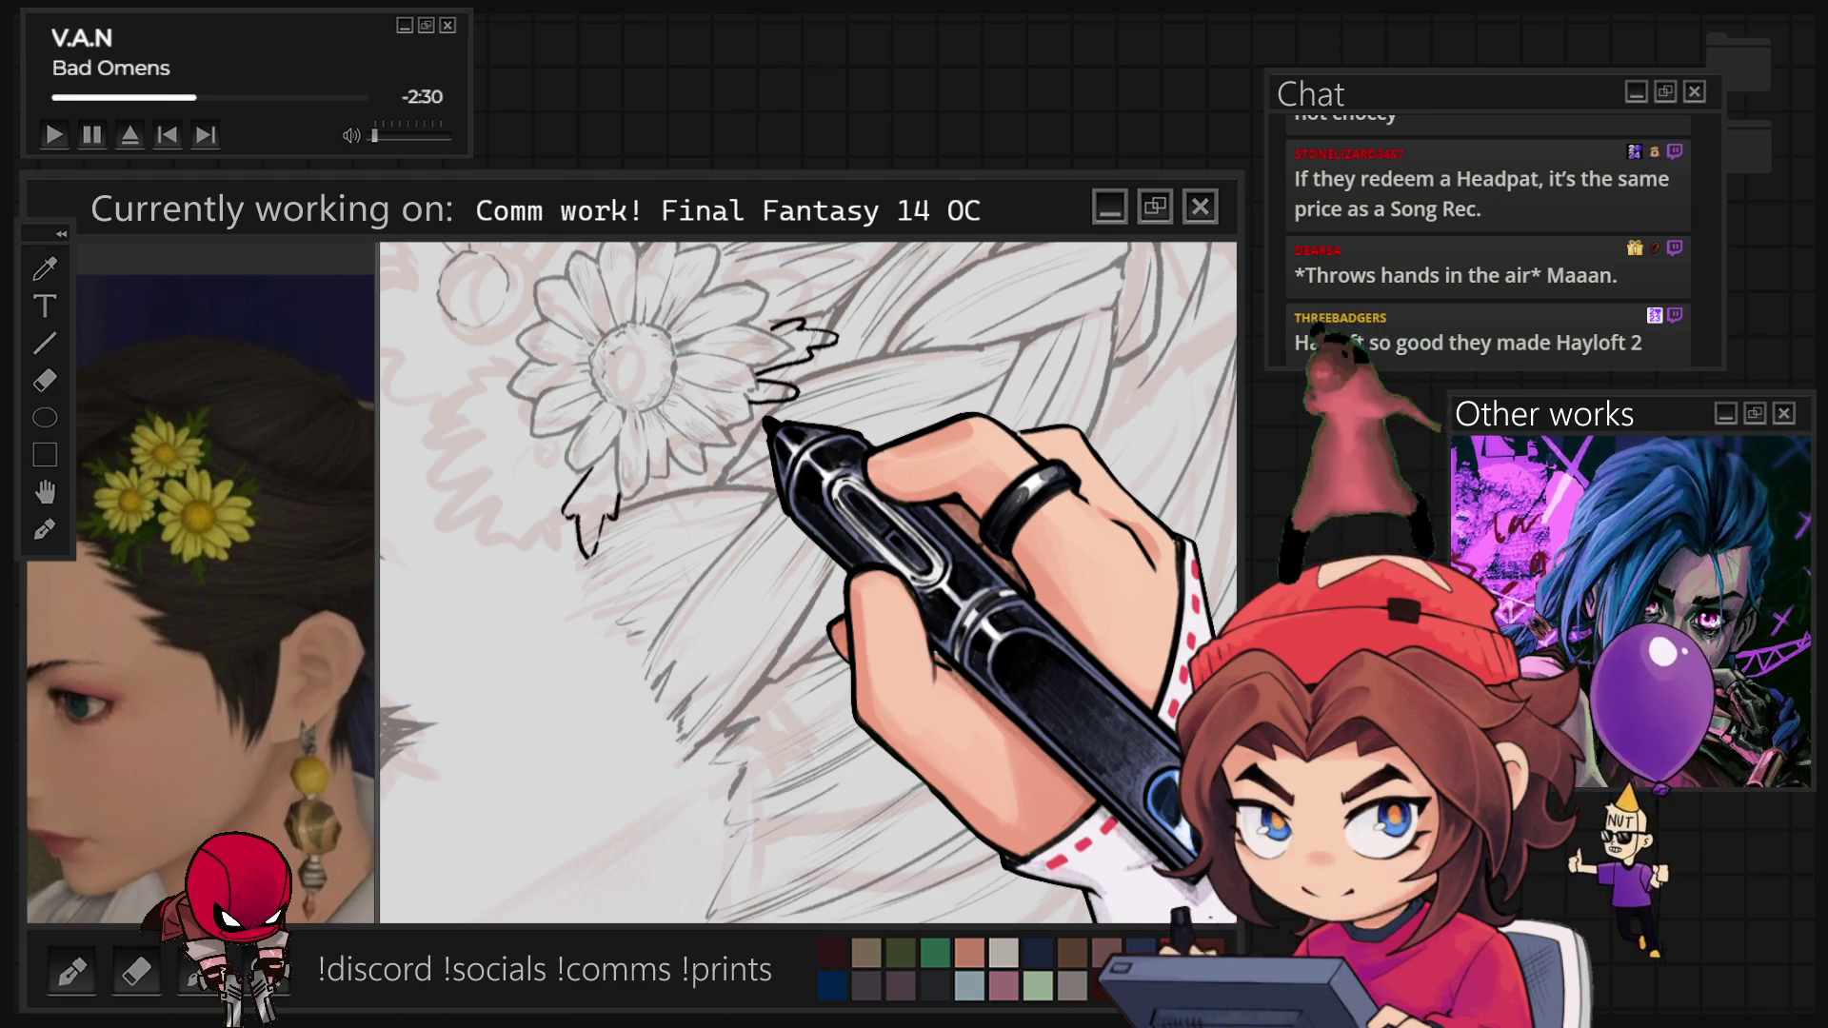
Centre the second daisy and ink a small black circle beside it as a flower centre.
mouse_move(809, 571)
mouse_down()
mouse_move(854, 572)
mouse_move(1000, 724)
mouse_up()
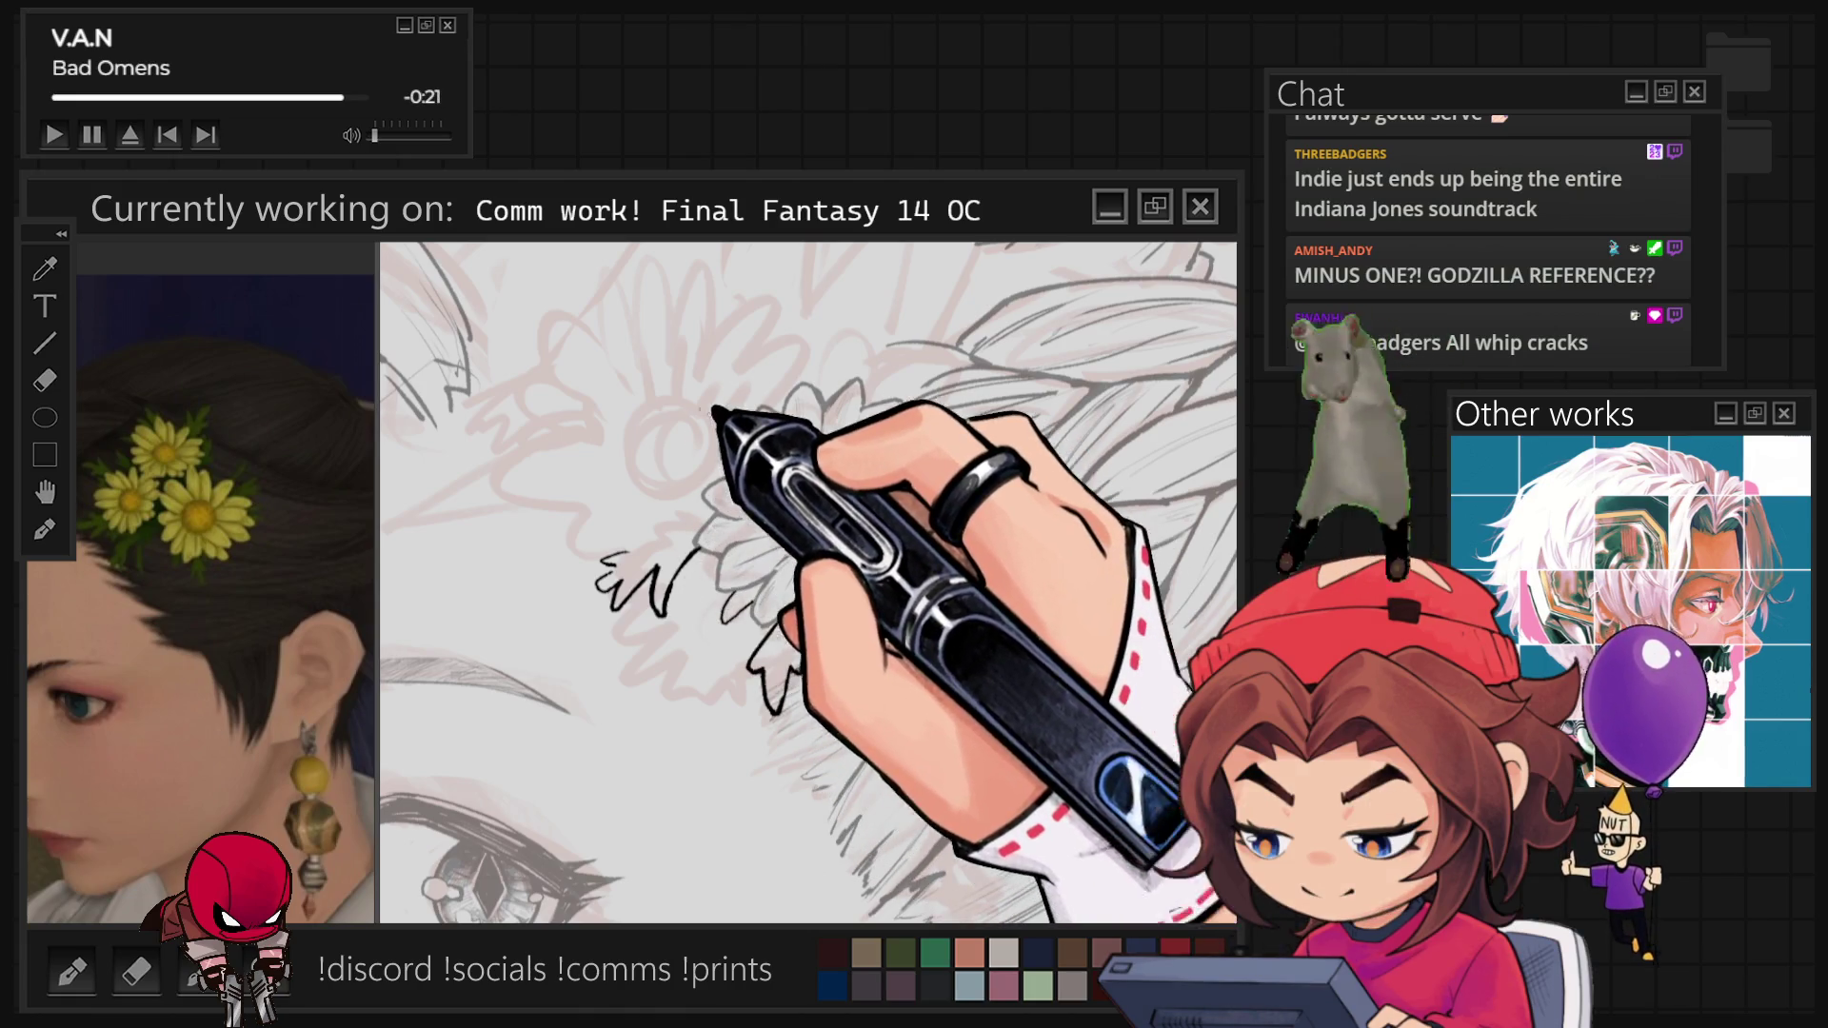
mouse_move(671, 433)
mouse_down()
mouse_move(666, 476)
mouse_move(653, 420)
mouse_move(702, 400)
mouse_move(702, 433)
mouse_up()
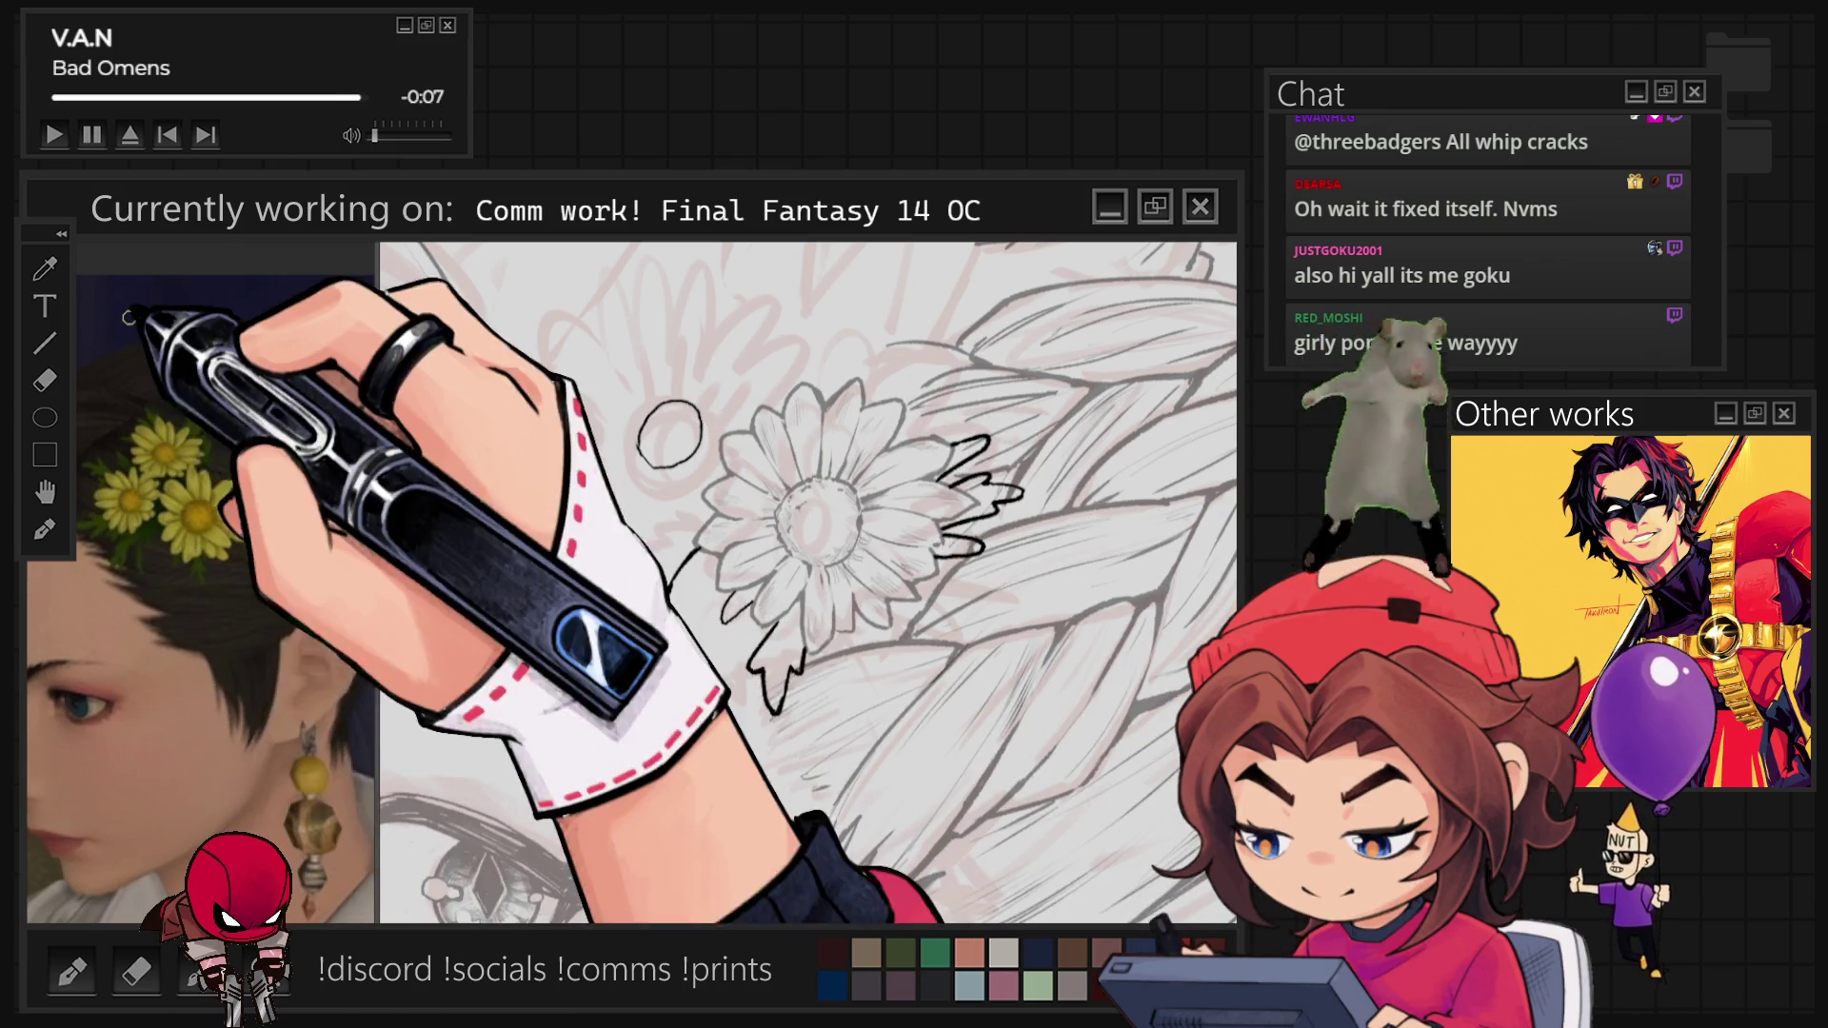
Inspect the reference photo's yellow flowers up close, then ink a petal beside the small circle.
scroll(127, 501, up, 3)
scroll(280, 624, up, 2)
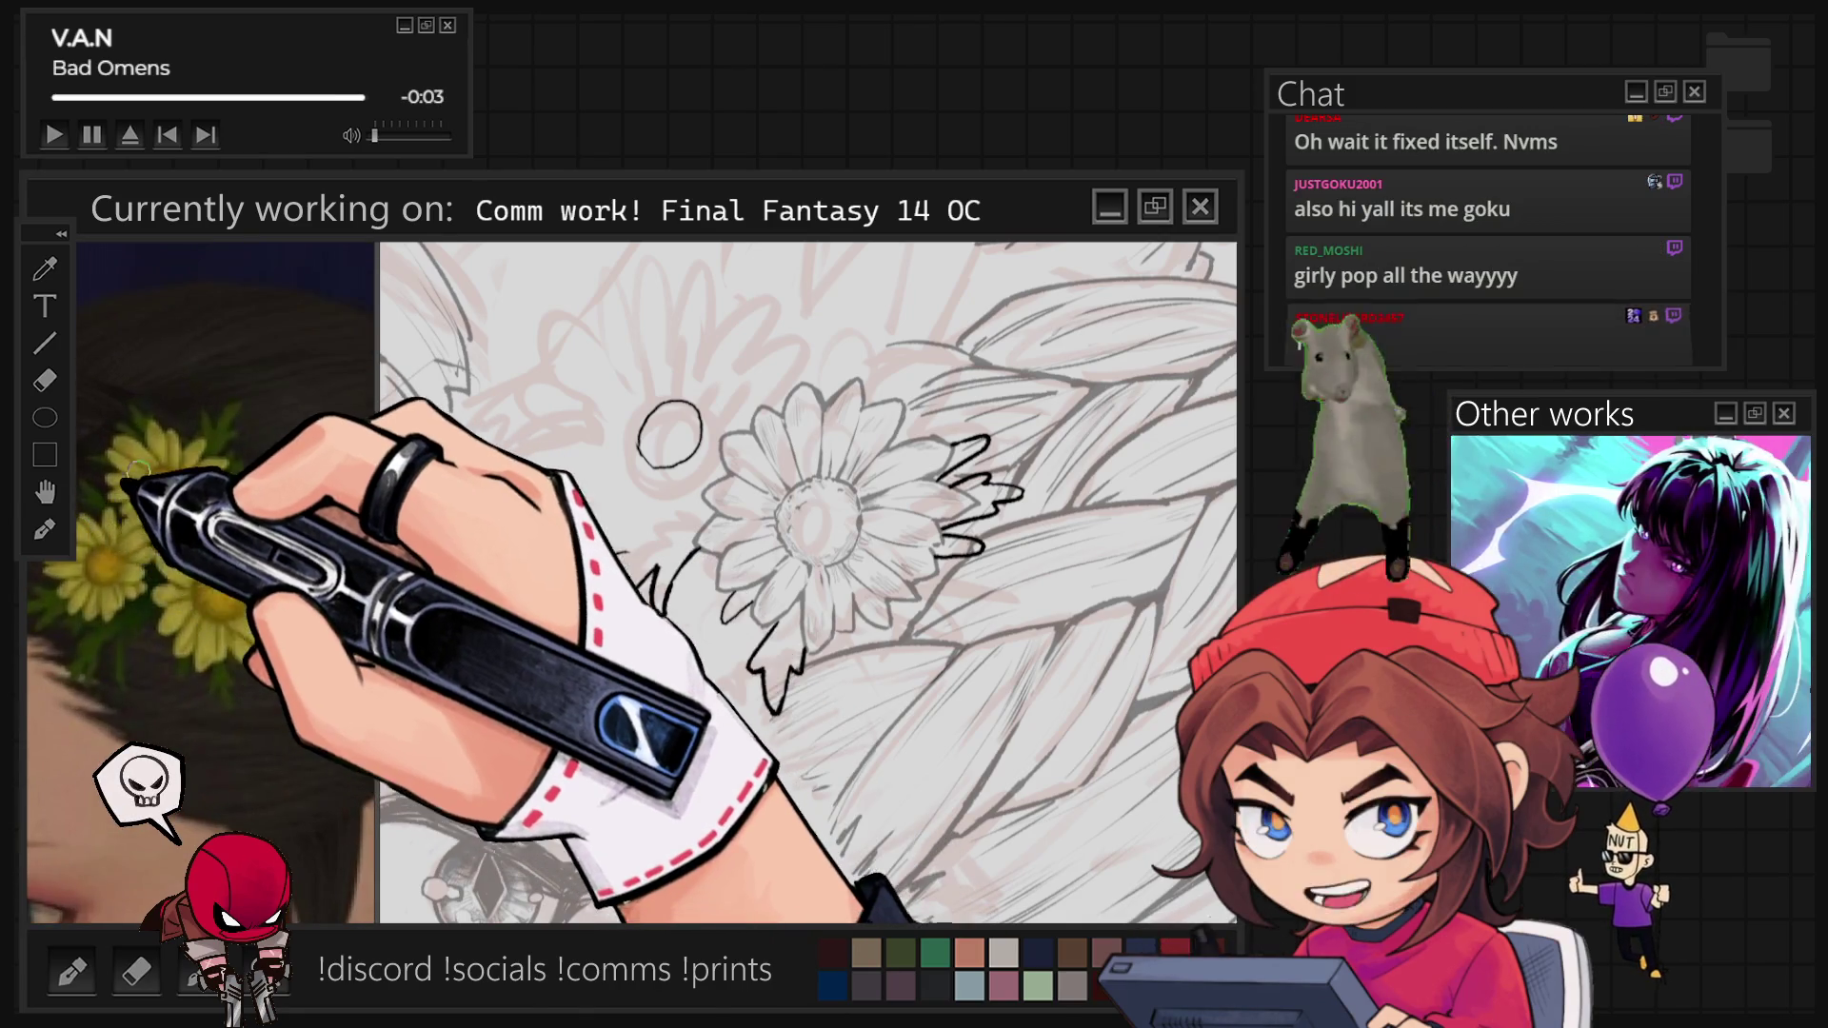
scroll(225, 606, down, 1)
scroll(225, 605, down, 1)
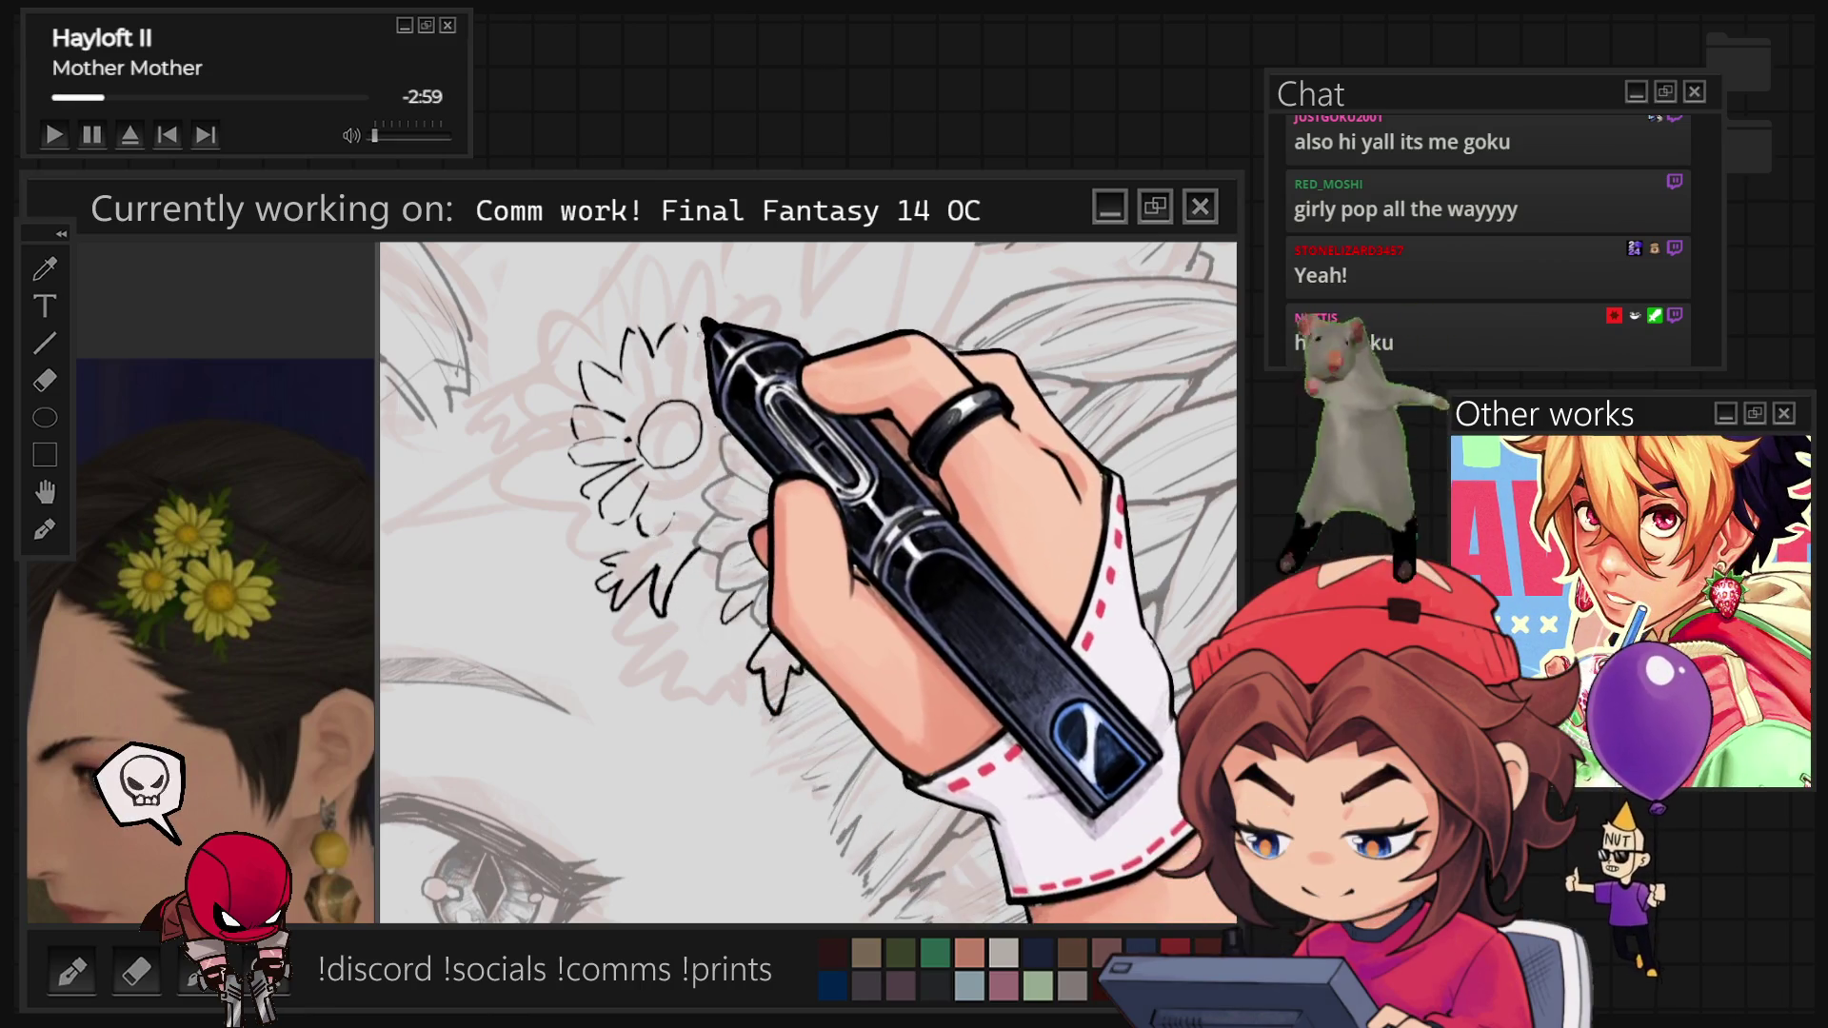
drag(704, 328, 743, 375)
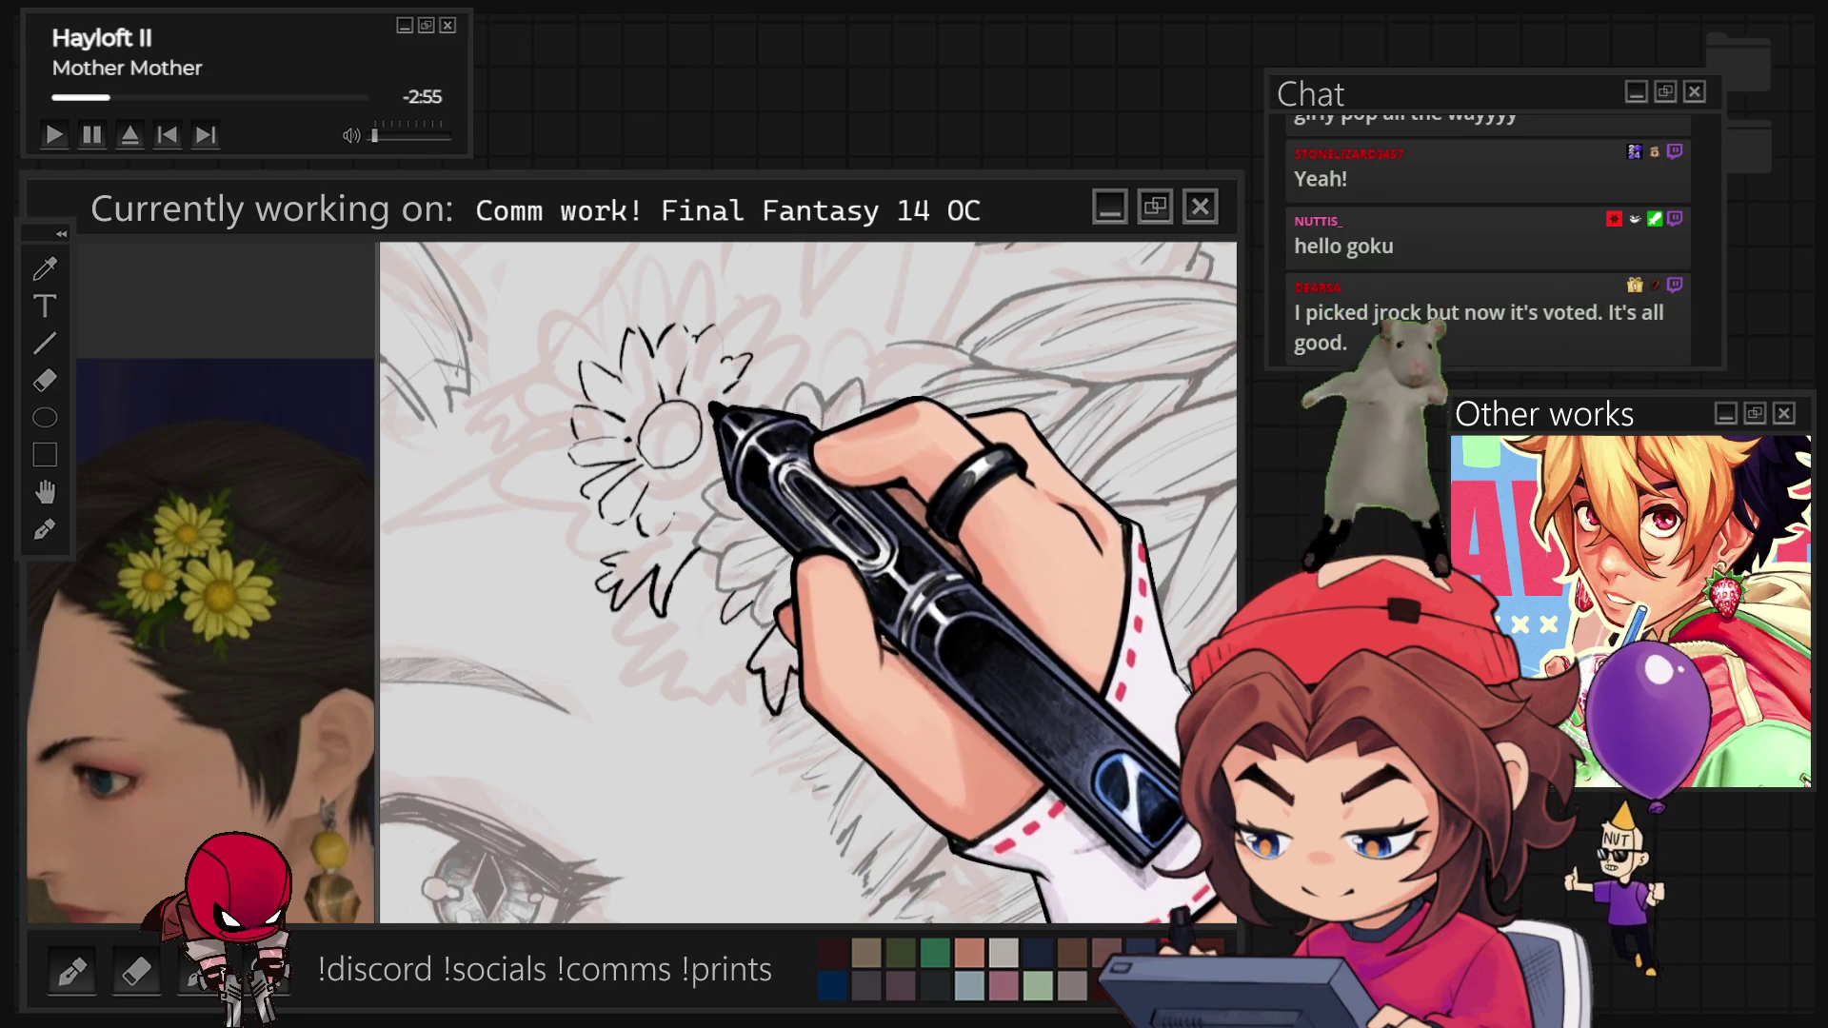
Ink the upper-right and left-side petals so they close around the small circle.
drag(734, 368, 748, 388)
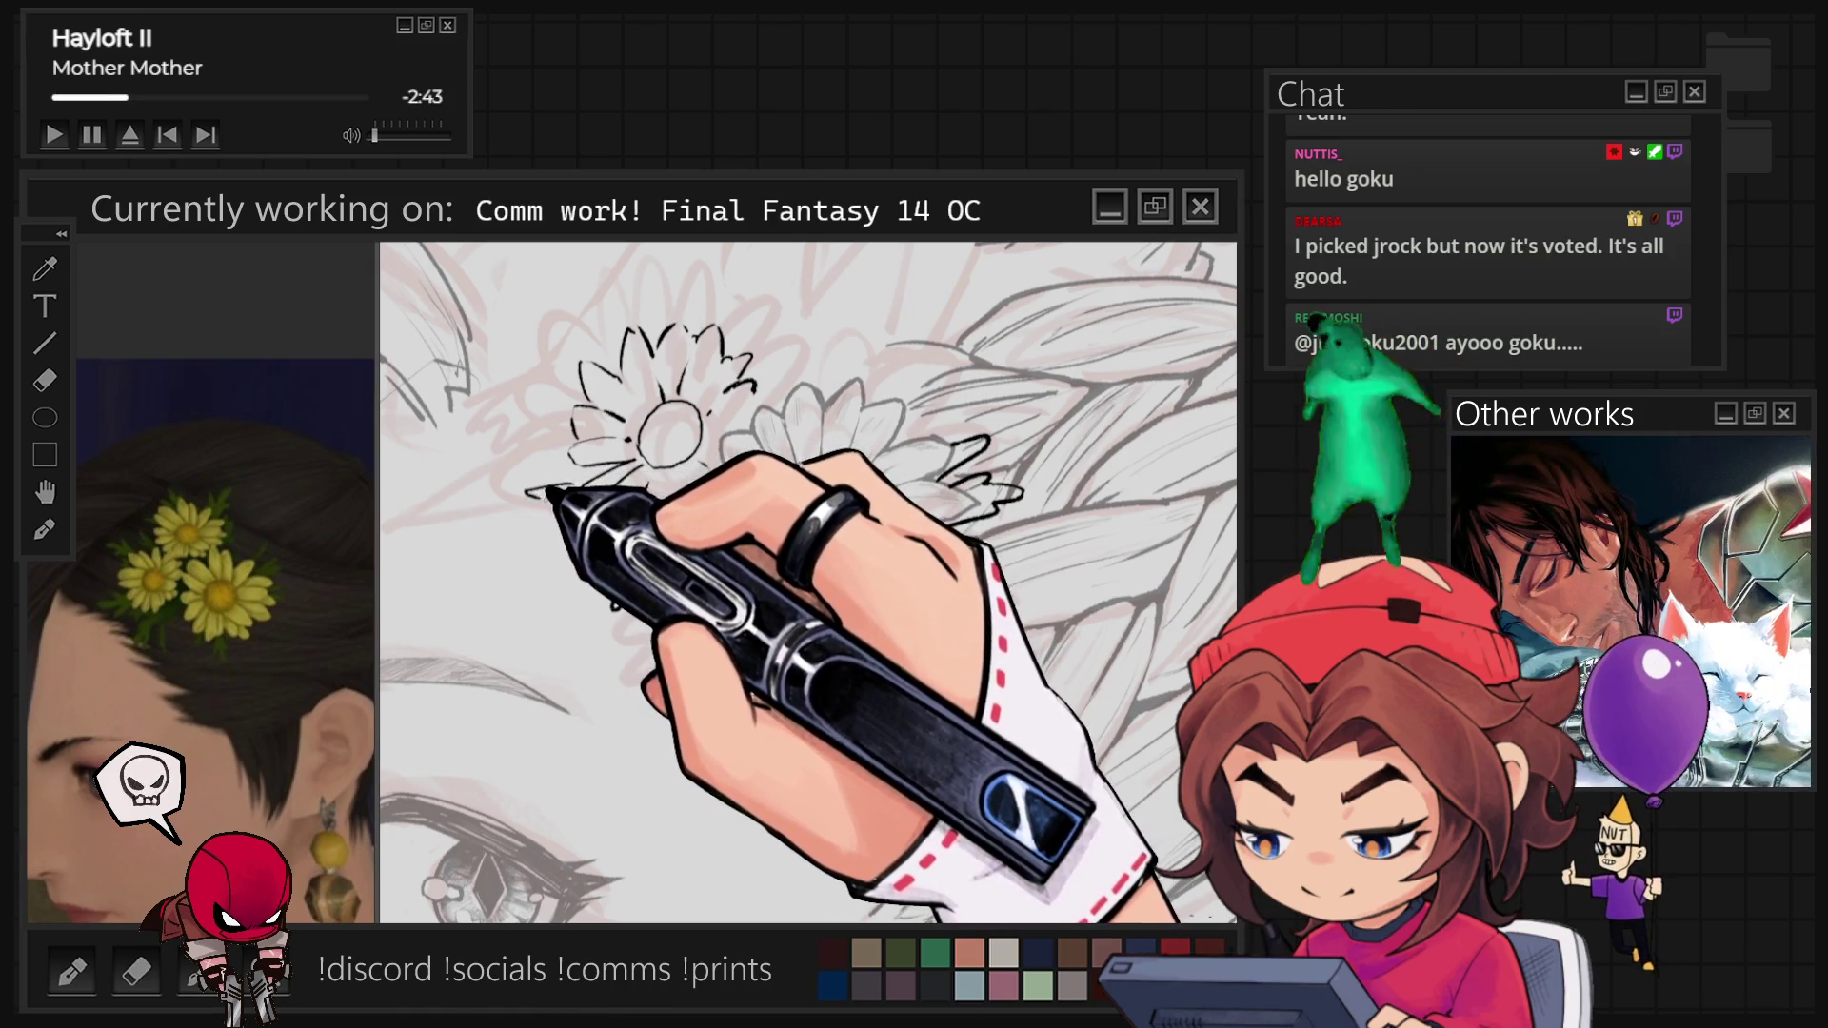
mouse_move(578, 464)
mouse_down()
mouse_move(559, 498)
mouse_move(757, 407)
mouse_up()
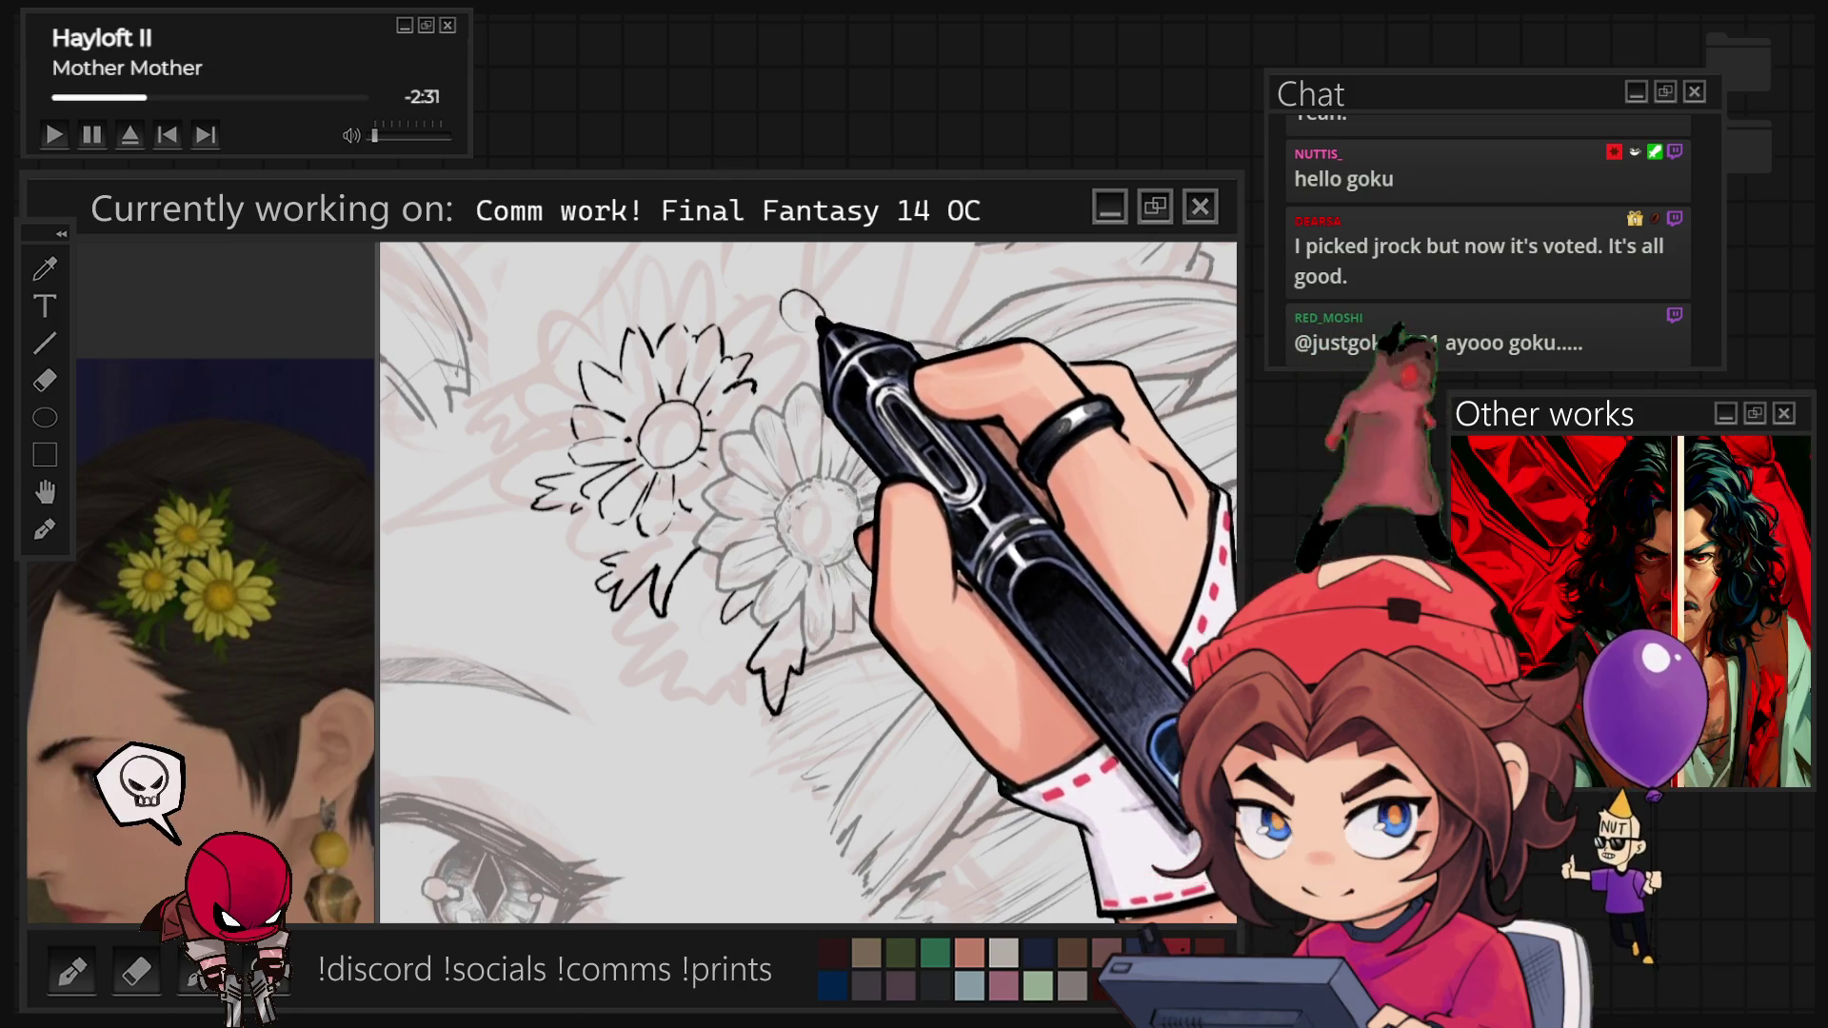
scroll(869, 504, down, 5)
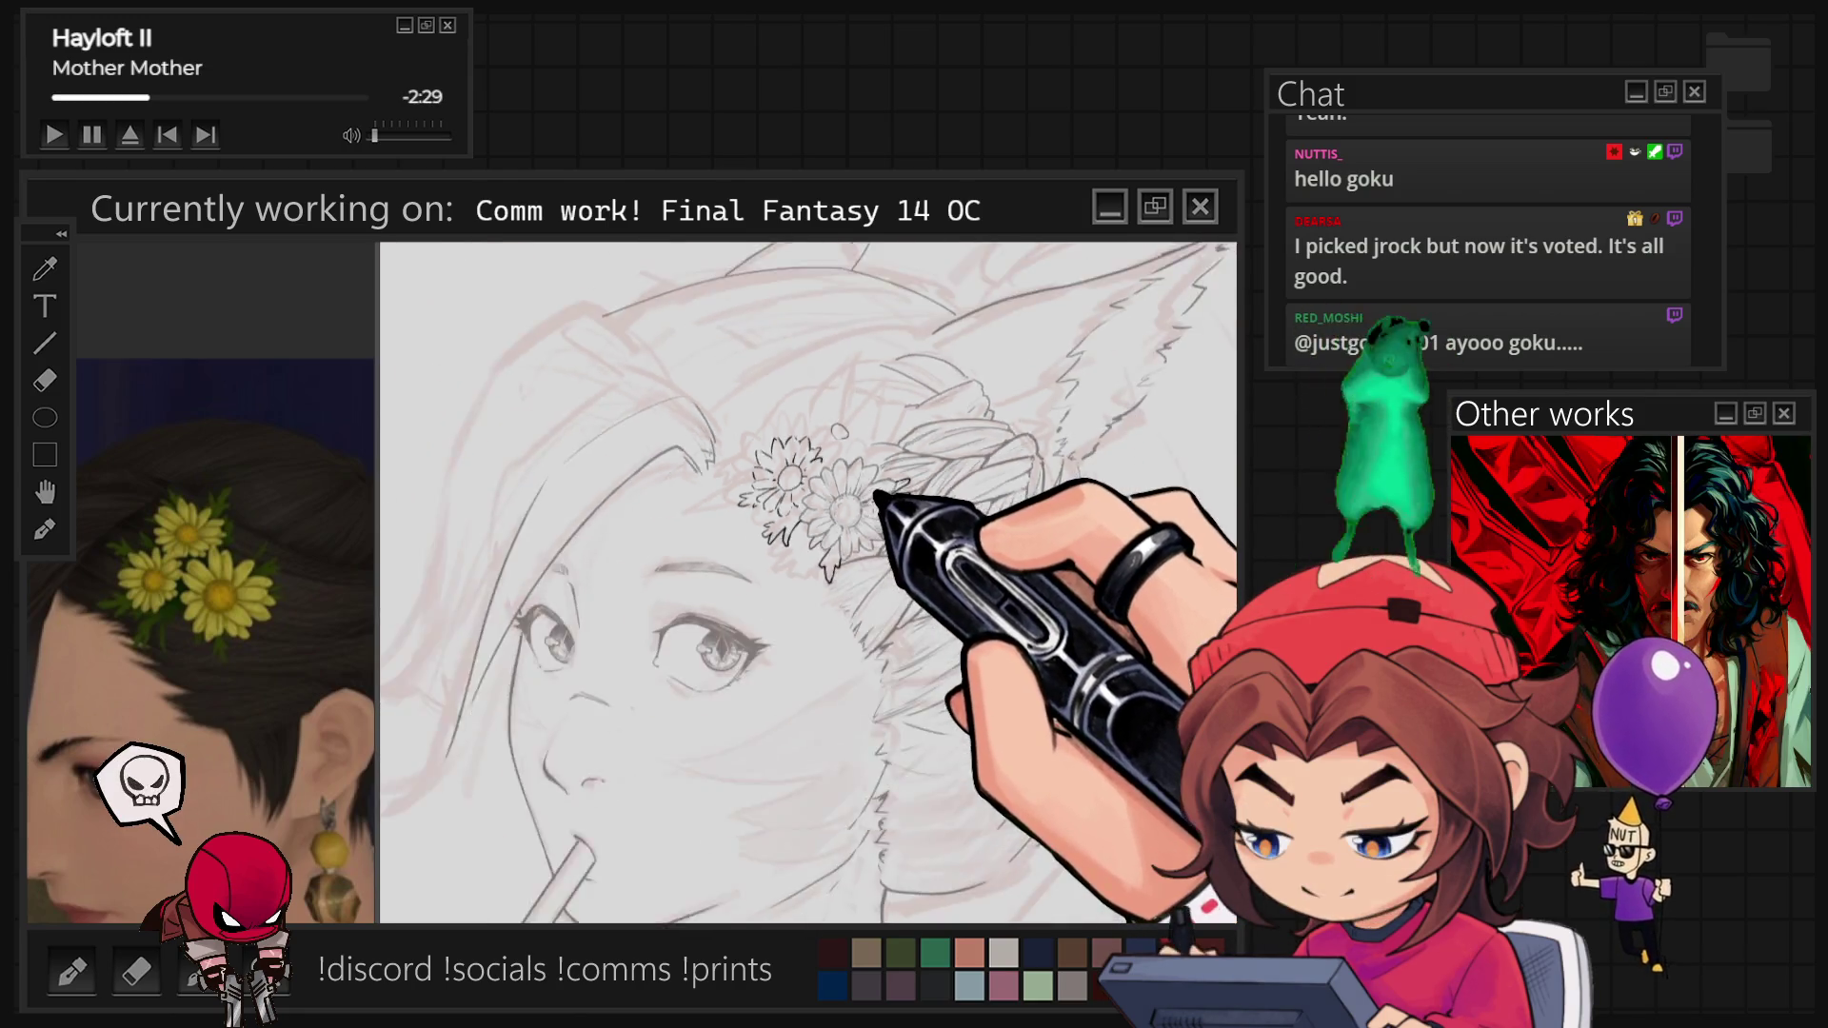
Adjust the canvas view over the big daisy and surrounding braid strands.
scroll(895, 441, up, 2)
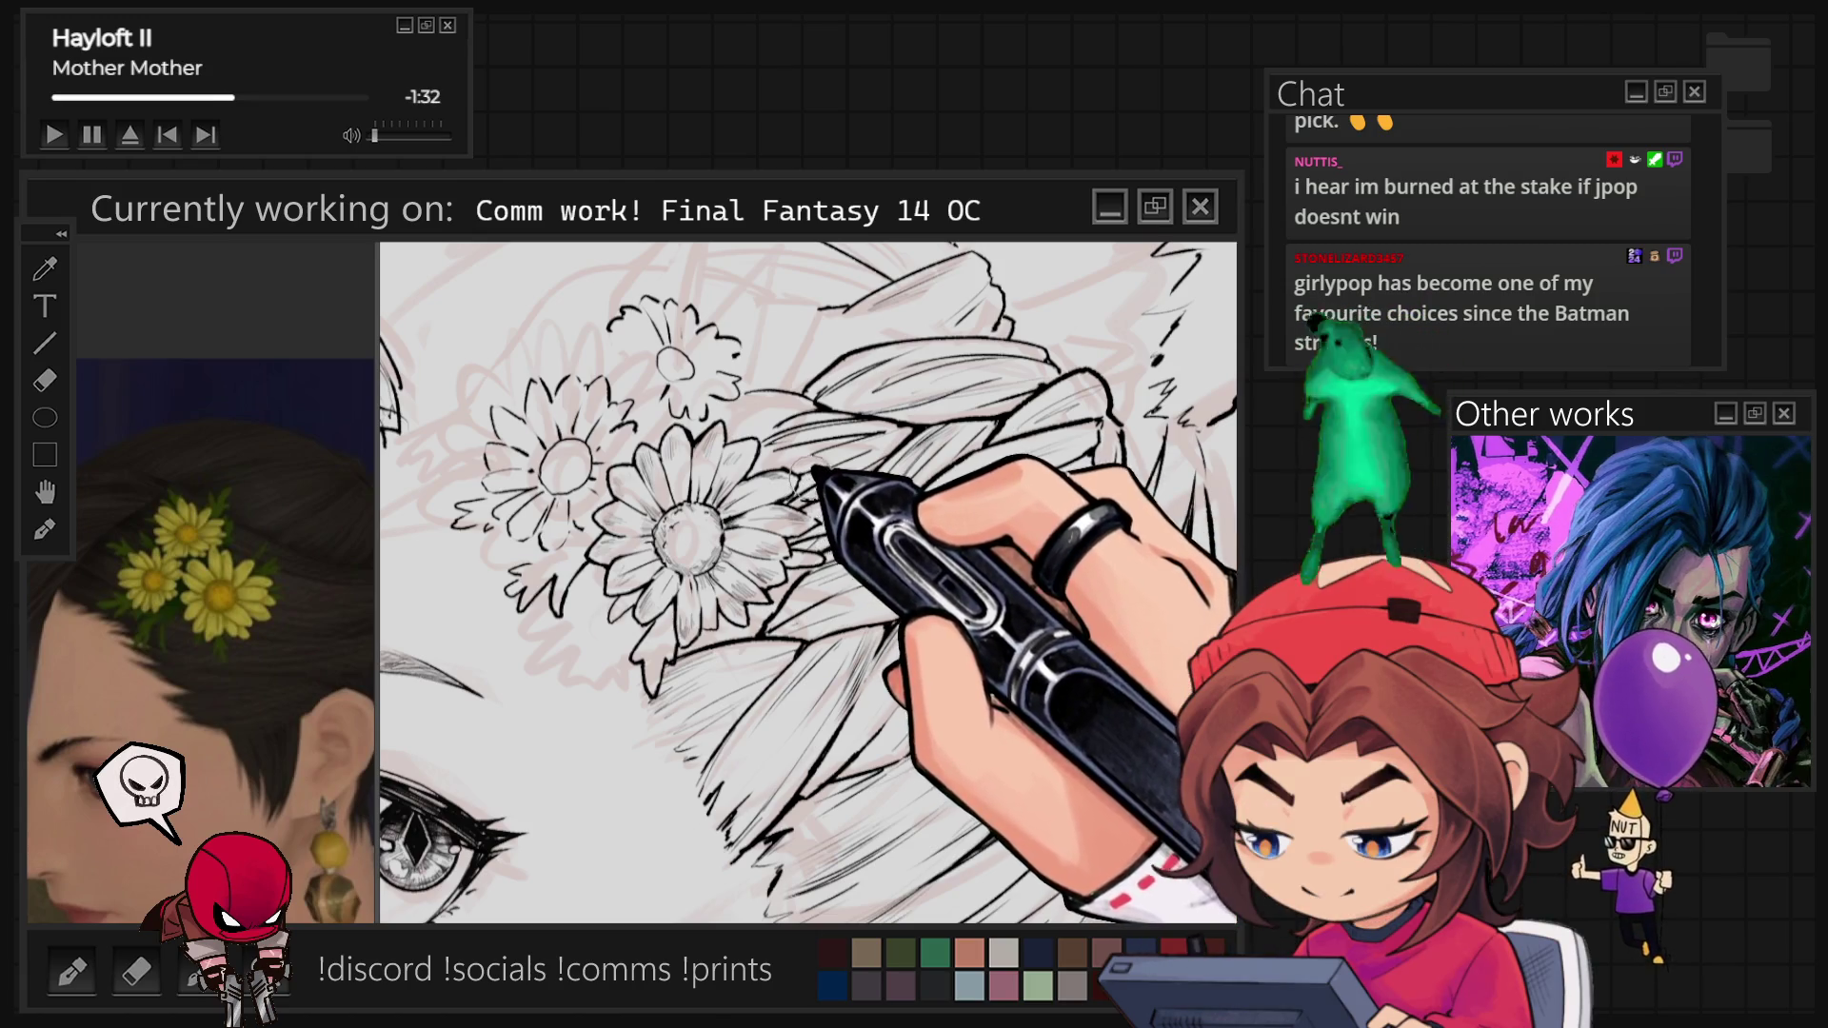
scroll(766, 619, up, 3)
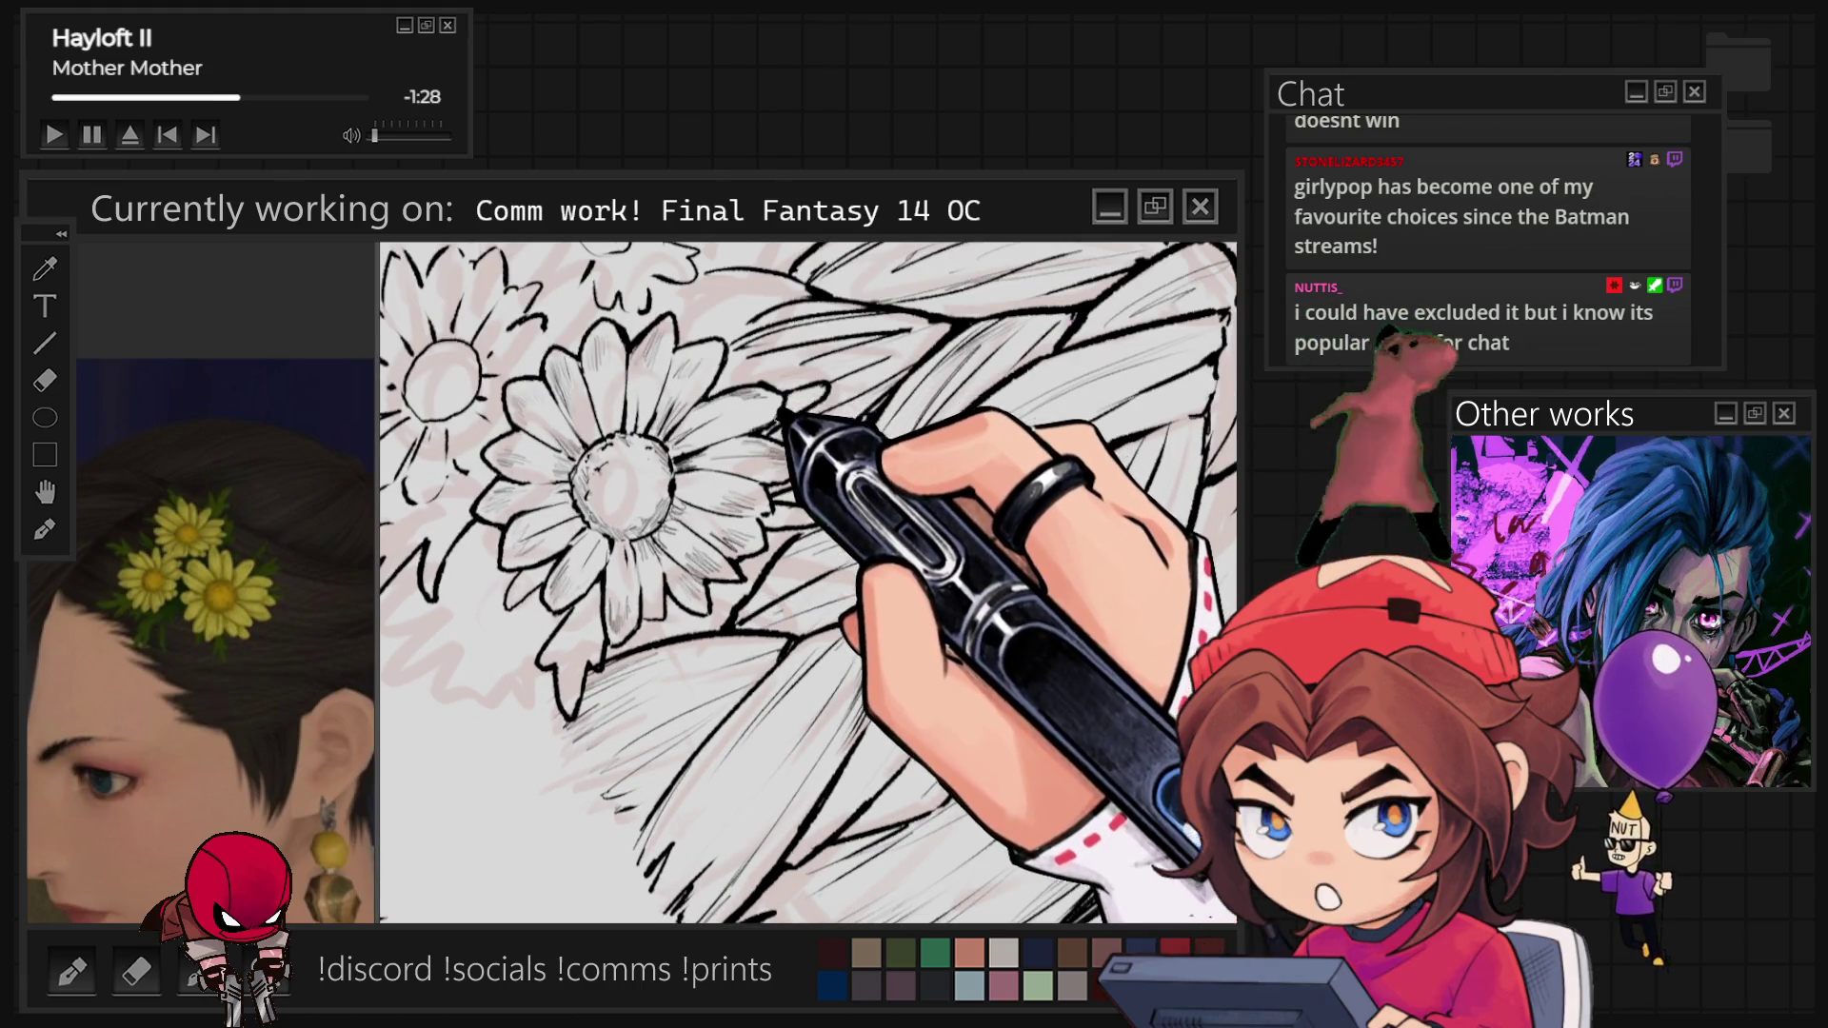
Pan to the daisy and braid, then rotate the canvas to reach the braid strands.
drag(1181, 402, 1290, 308)
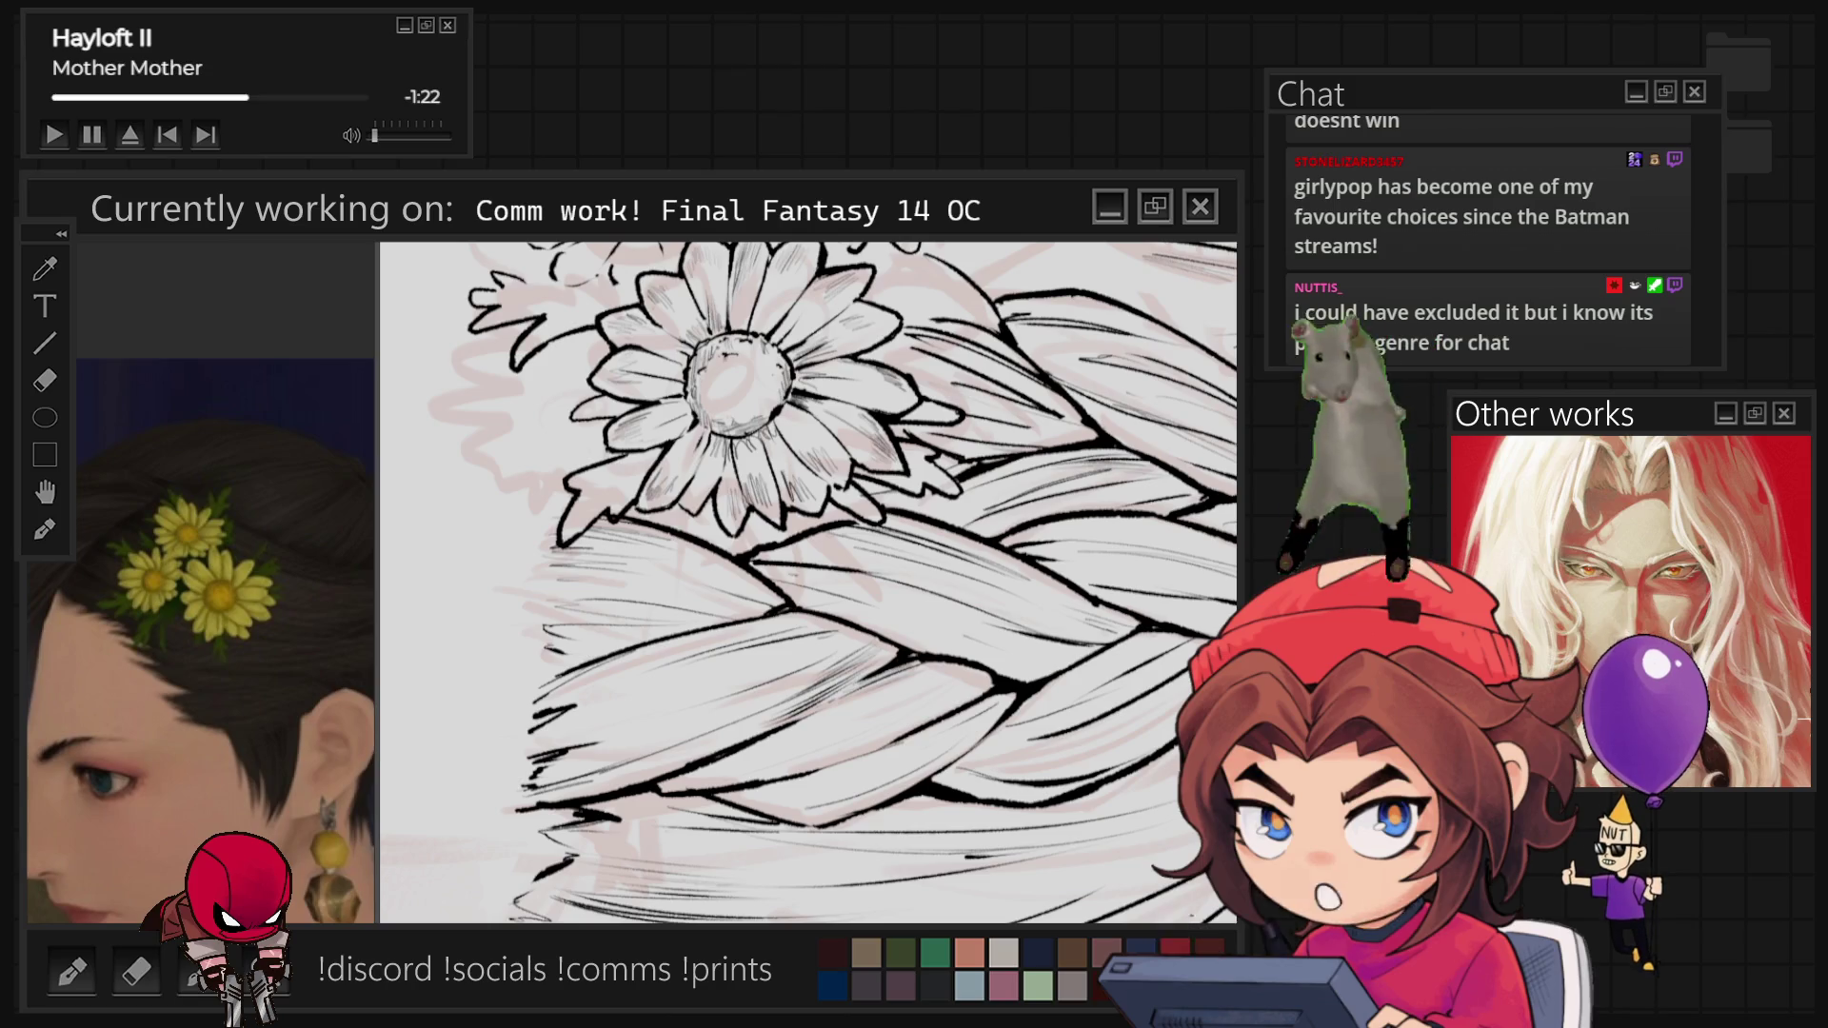
drag(737, 381, 612, 550)
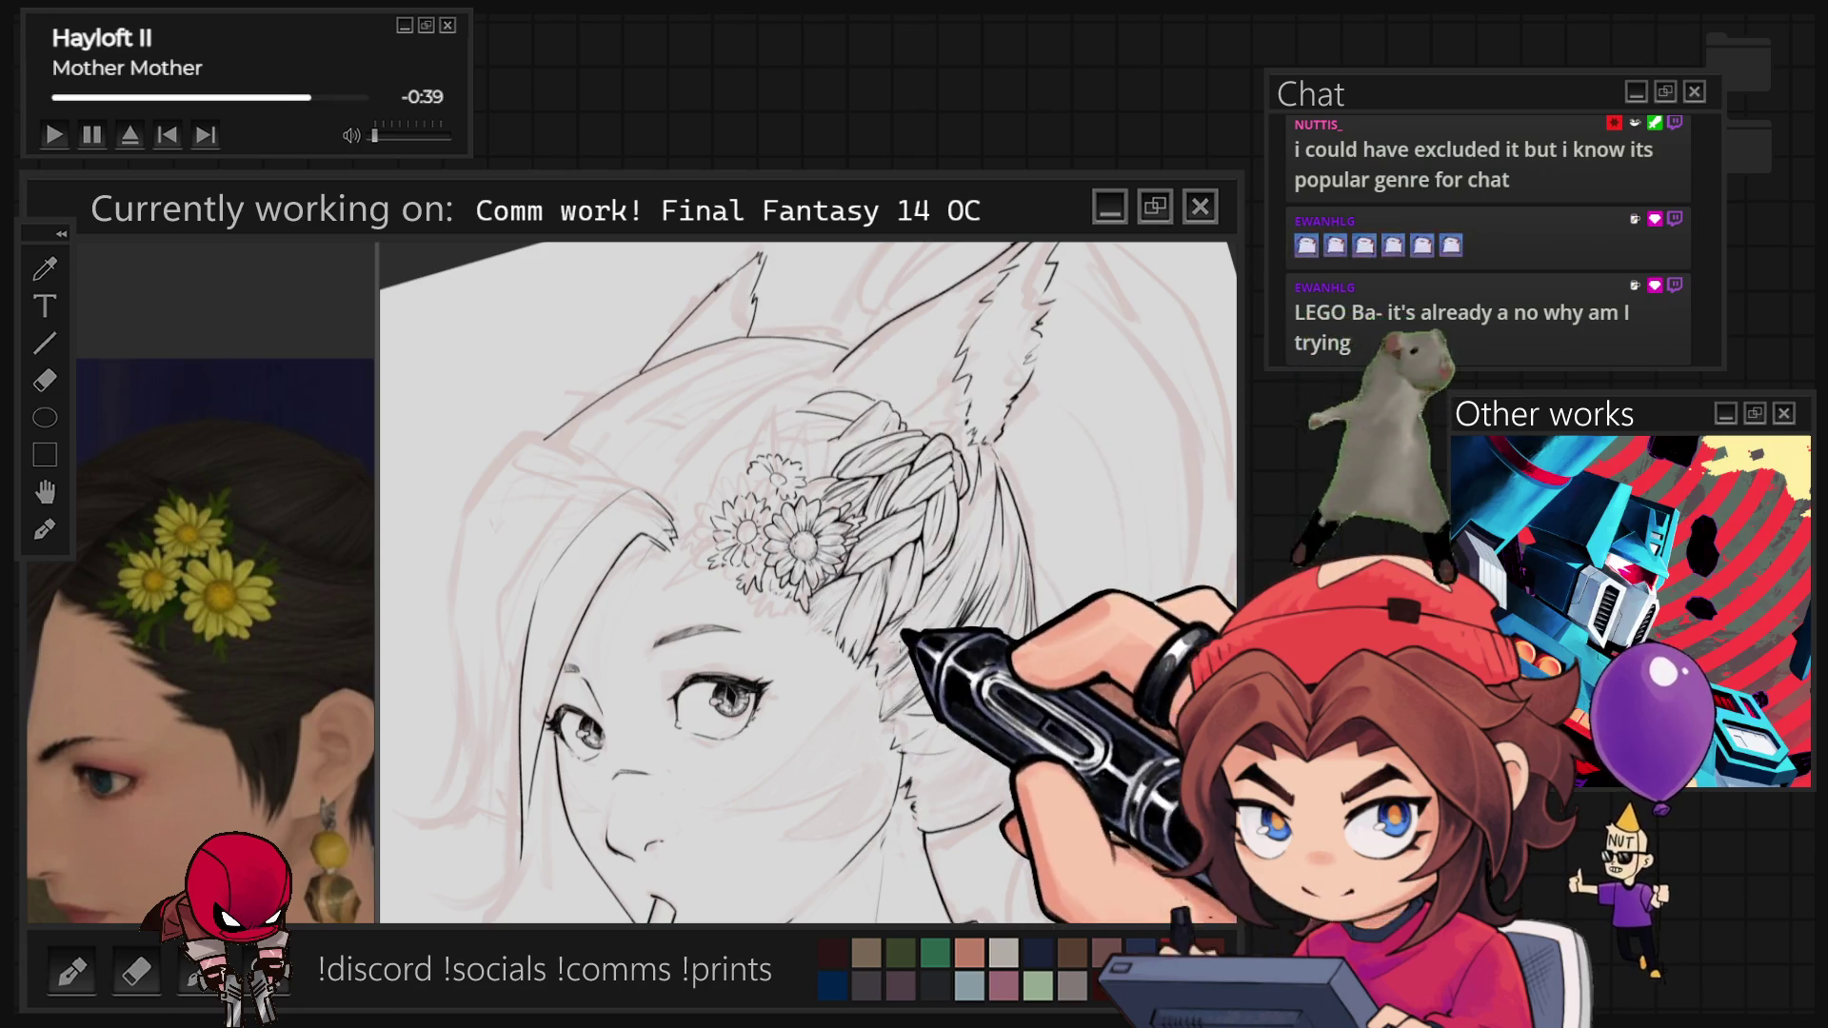
Zoom in and rotate the canvas clockwise onto the small daisies left of the cluster.
scroll(724, 519, up, 5)
scroll(809, 582, up, 1)
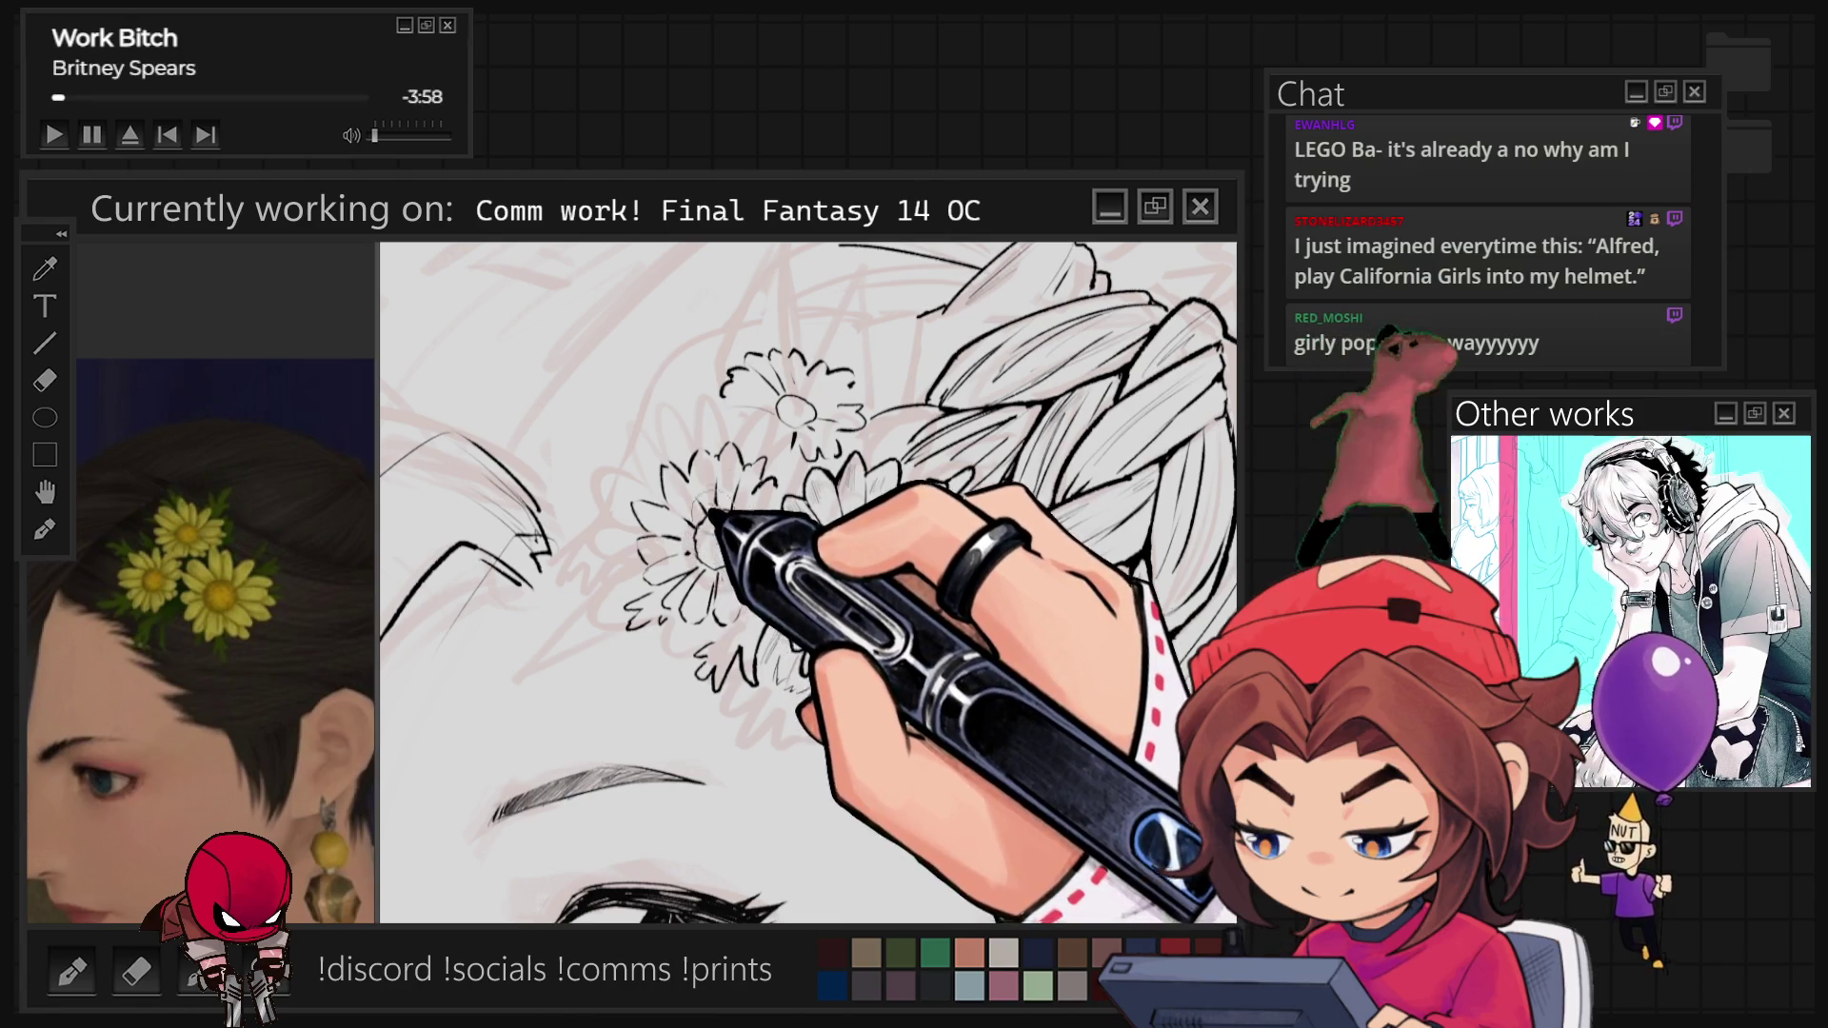
key(asciicircum)
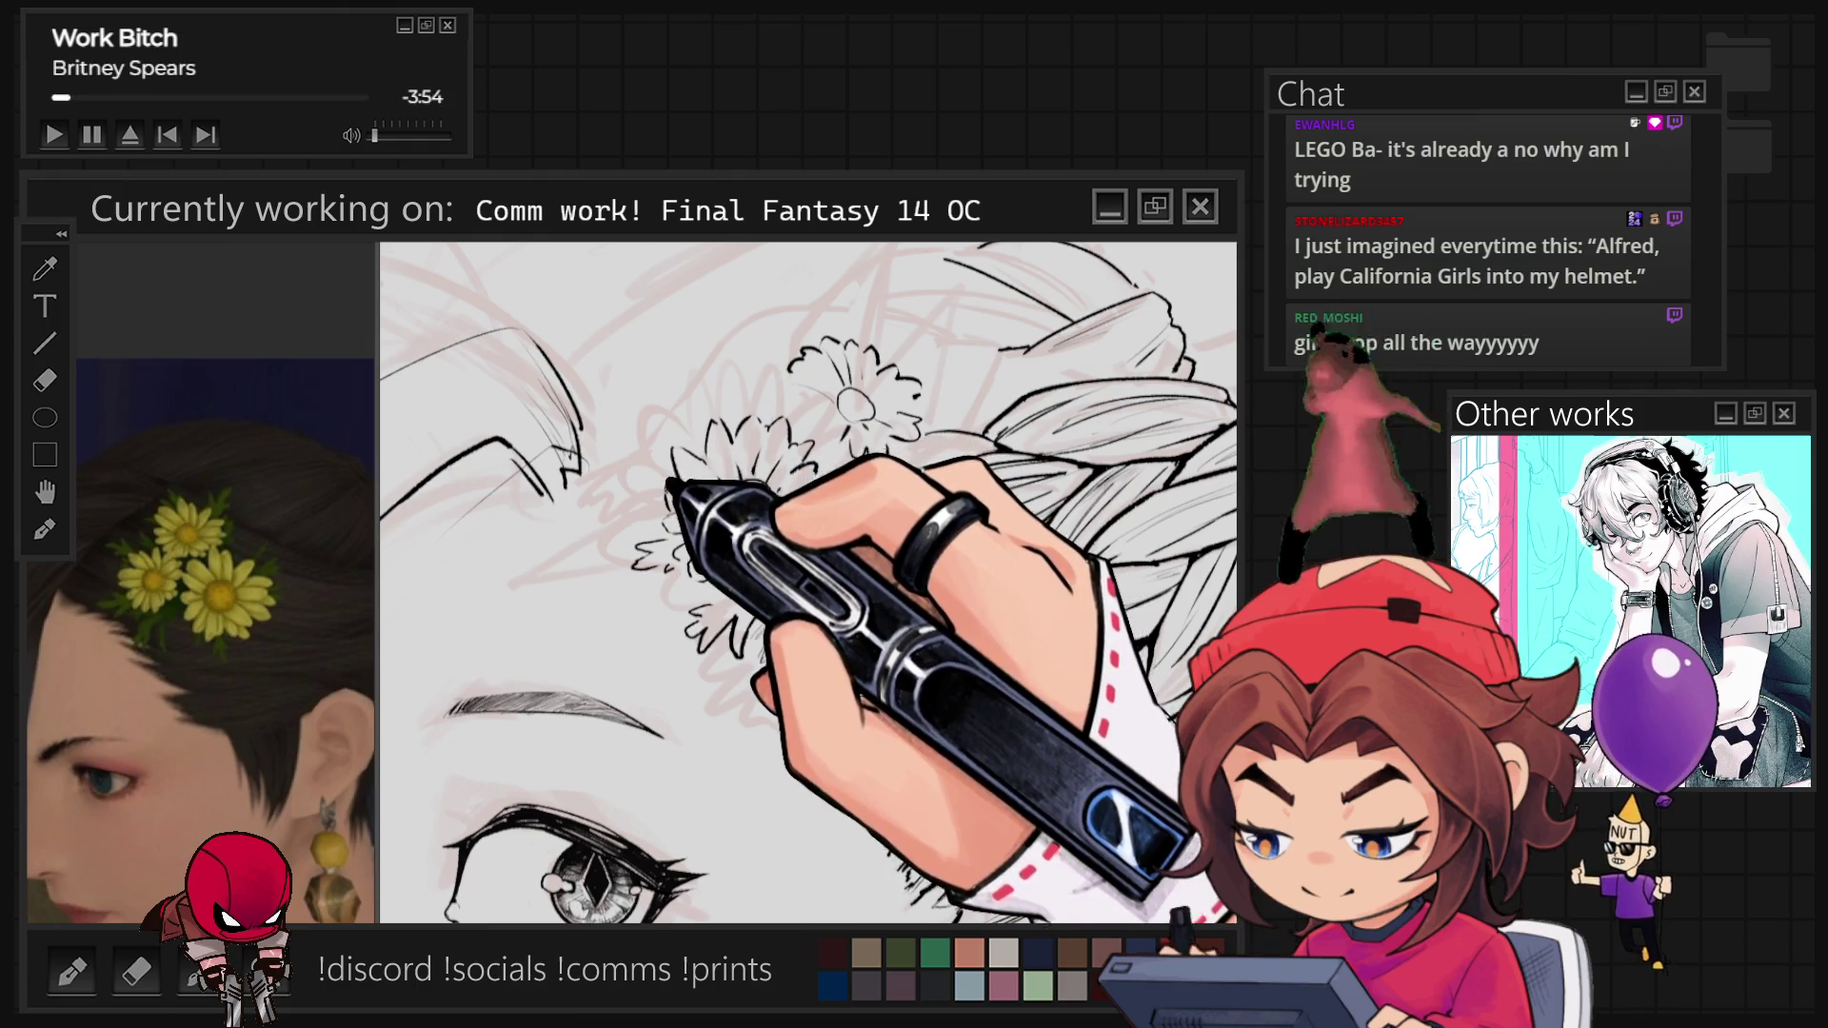
scroll(808, 581, up, 3)
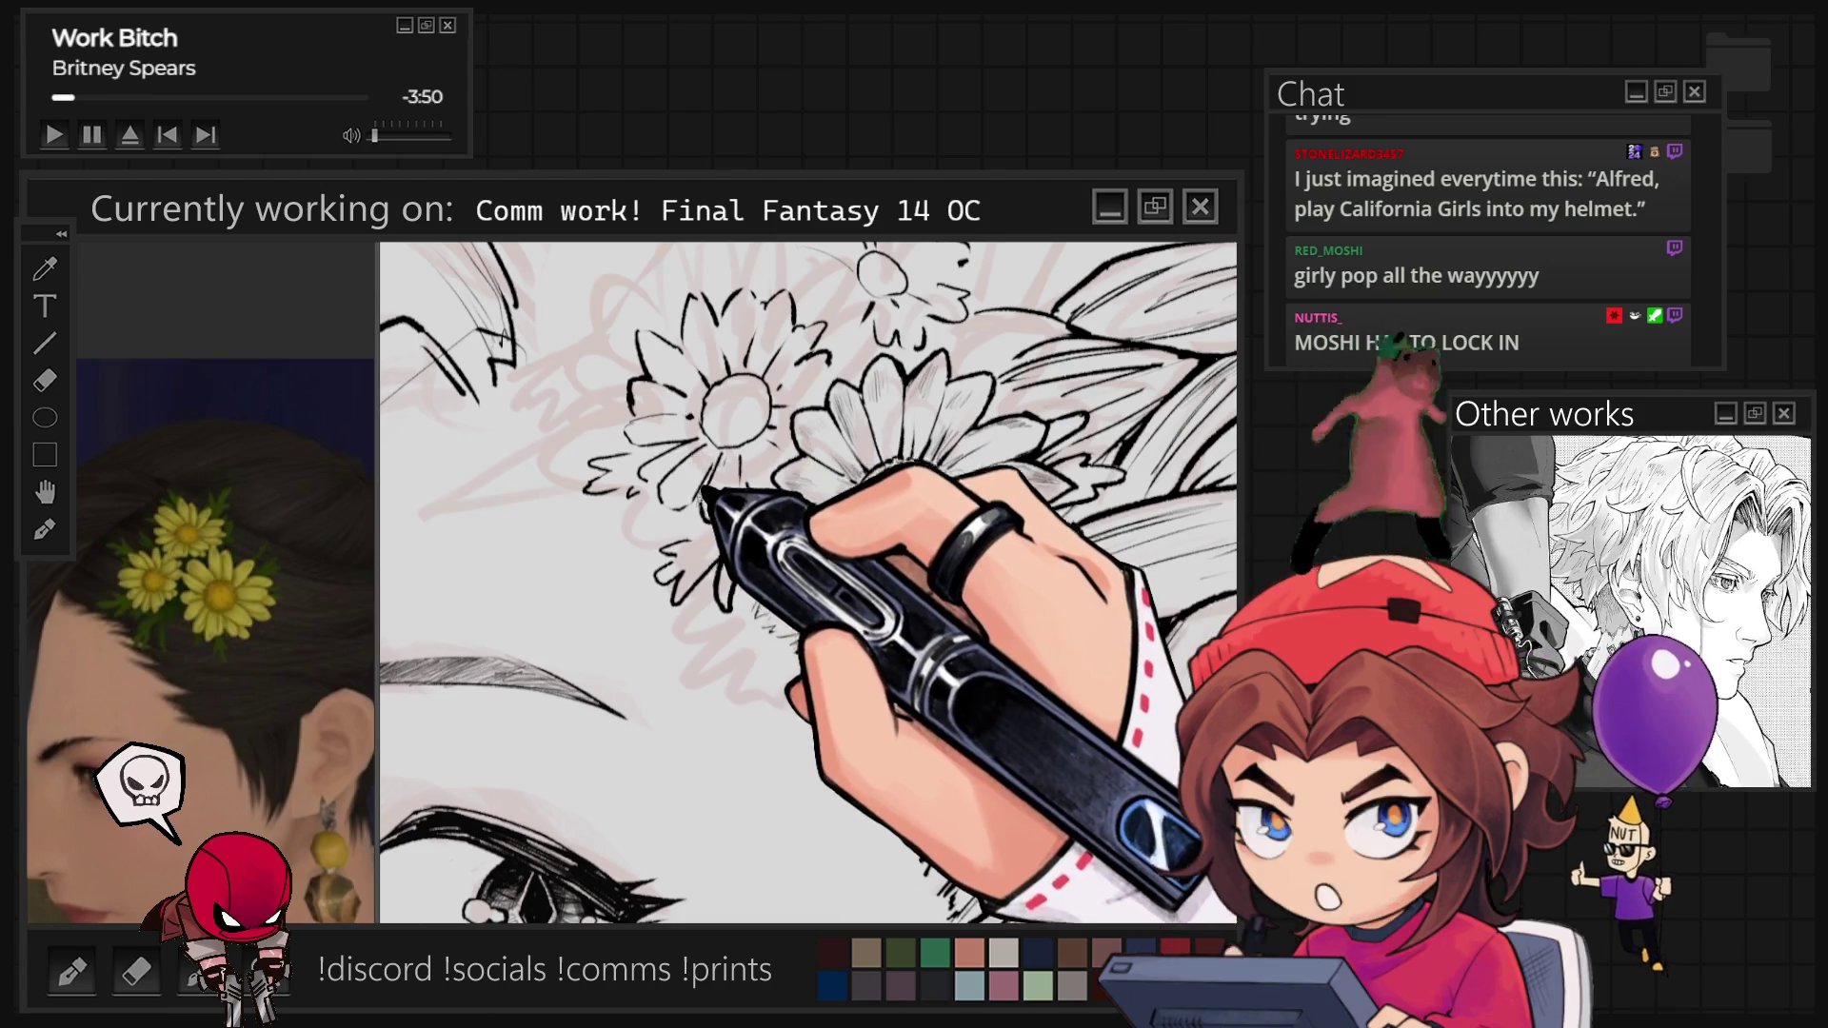